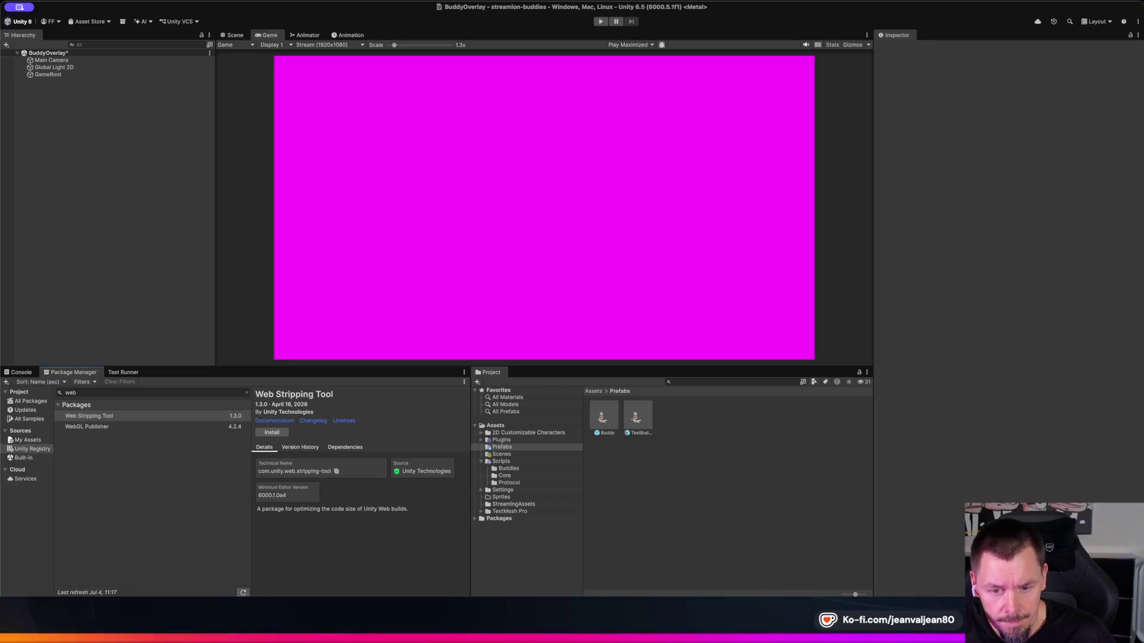
Step: Open the Build Profiles window through File > Build And Run
{"action": "left_click", "coordinate": [21, 7]}
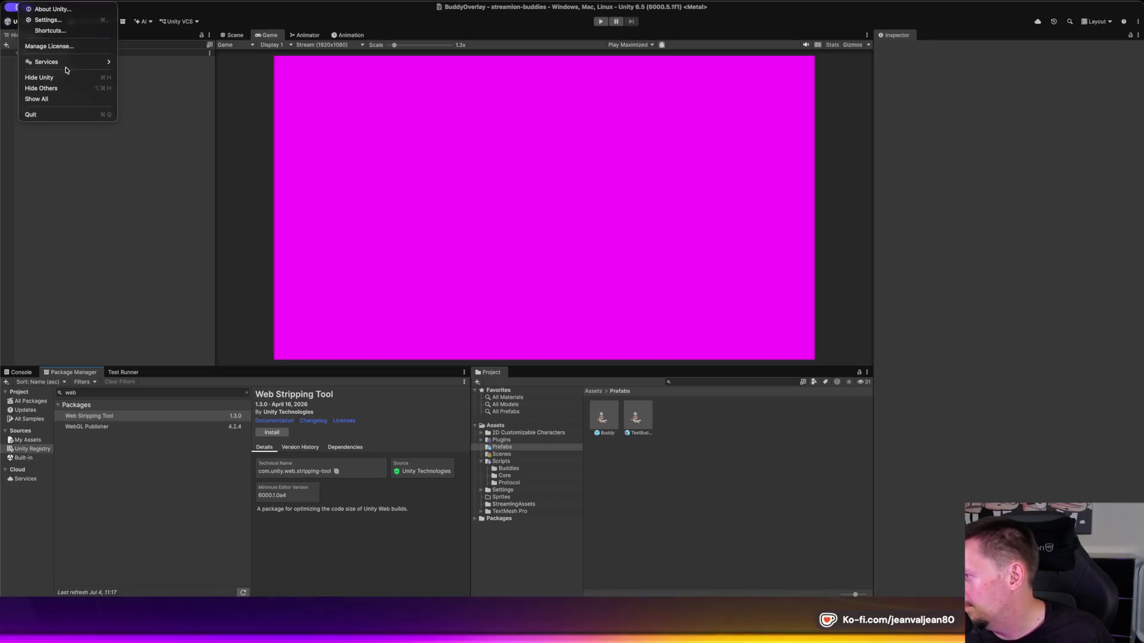
{"action": "mouse_move", "coordinate": [57, 3]}
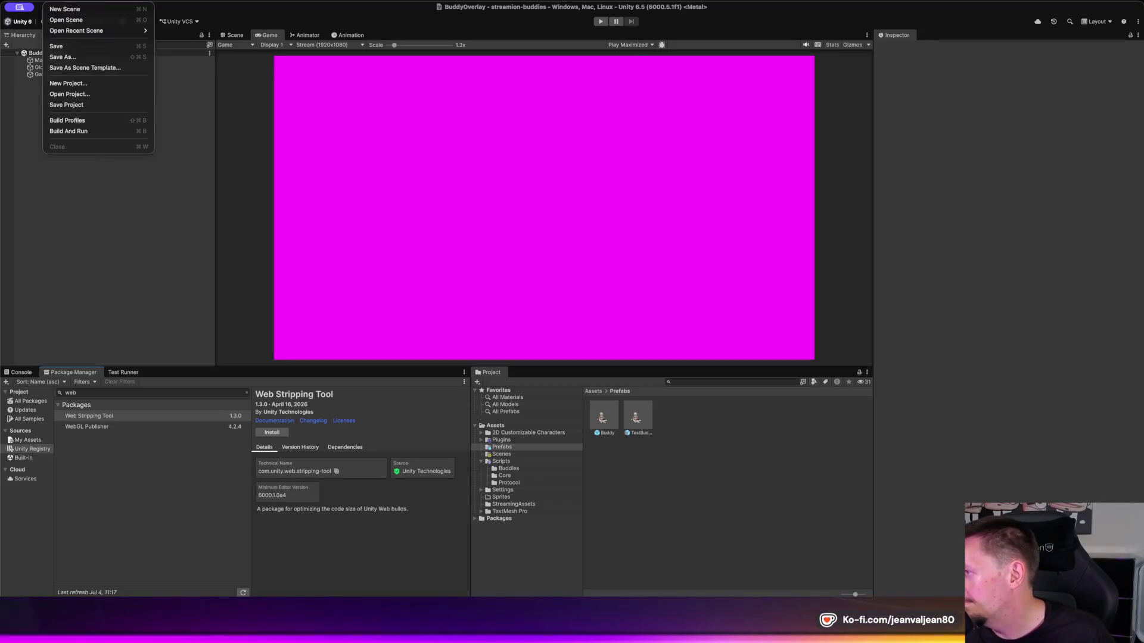
{"action": "left_click", "coordinate": [92, 130]}
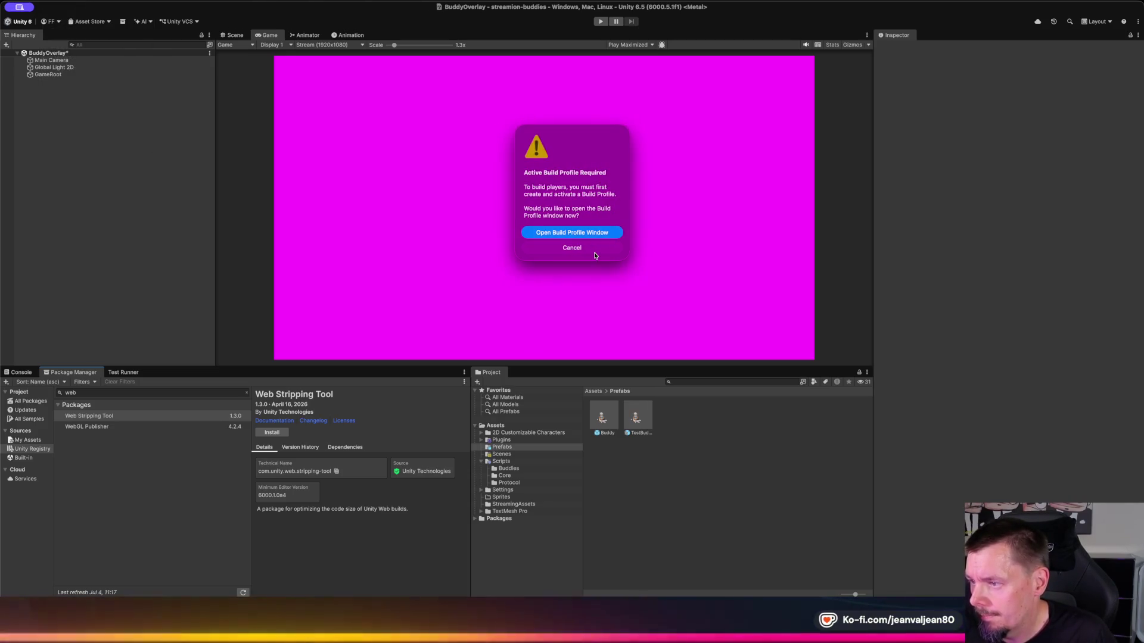
{"action": "left_click", "coordinate": [598, 235]}
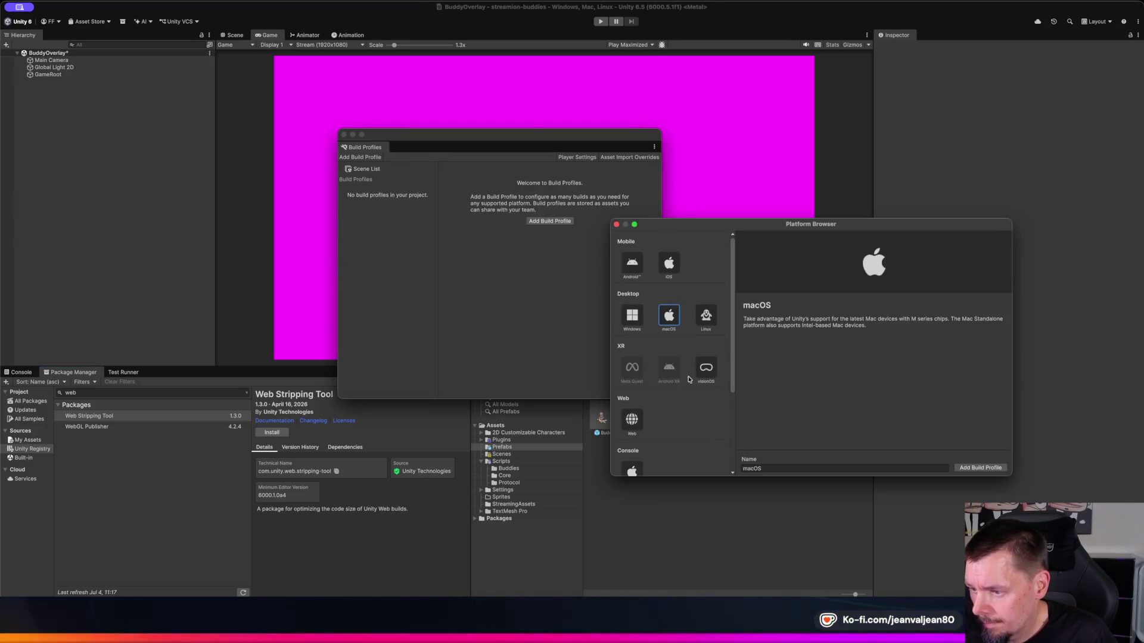
Step: Choose the Web platform and add Desktop - Development and Desktop - Release build profiles
{"action": "scroll", "coordinate": [655, 378], "scroll_direction": "down", "scroll_amount": 3}
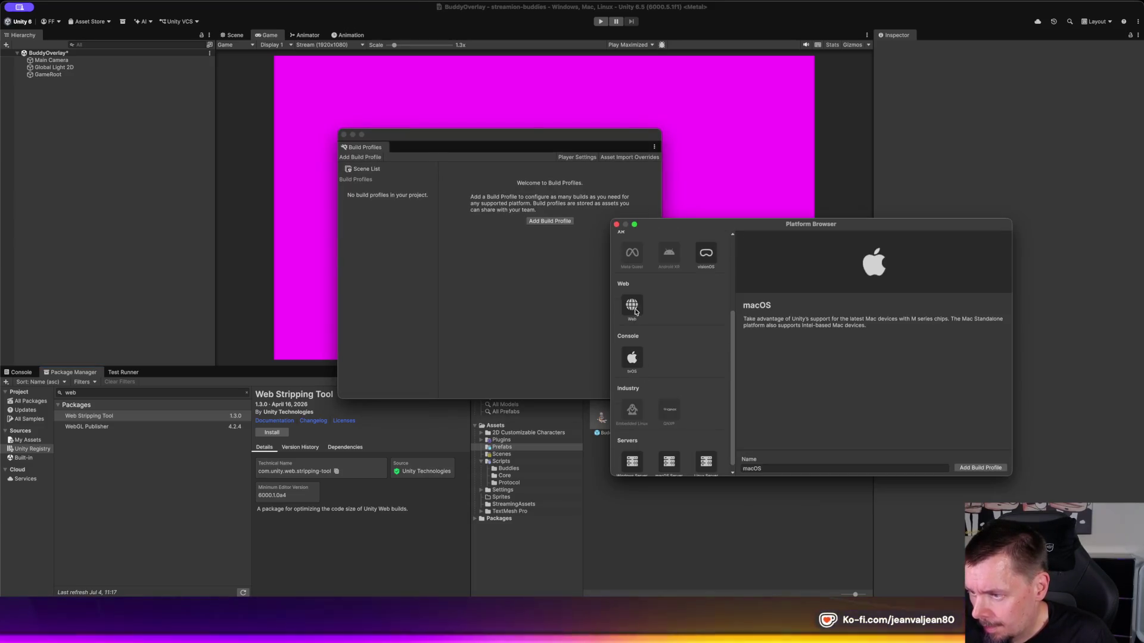
{"action": "left_click", "coordinate": [636, 312]}
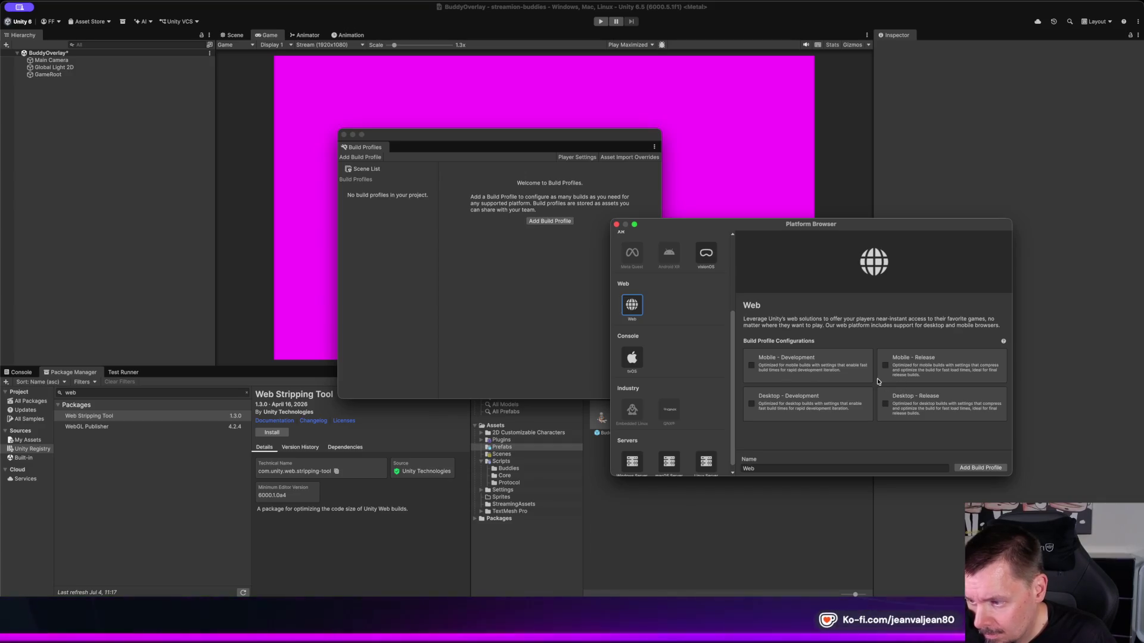
{"action": "scroll", "coordinate": [697, 394], "scroll_direction": "down", "scroll_amount": 1}
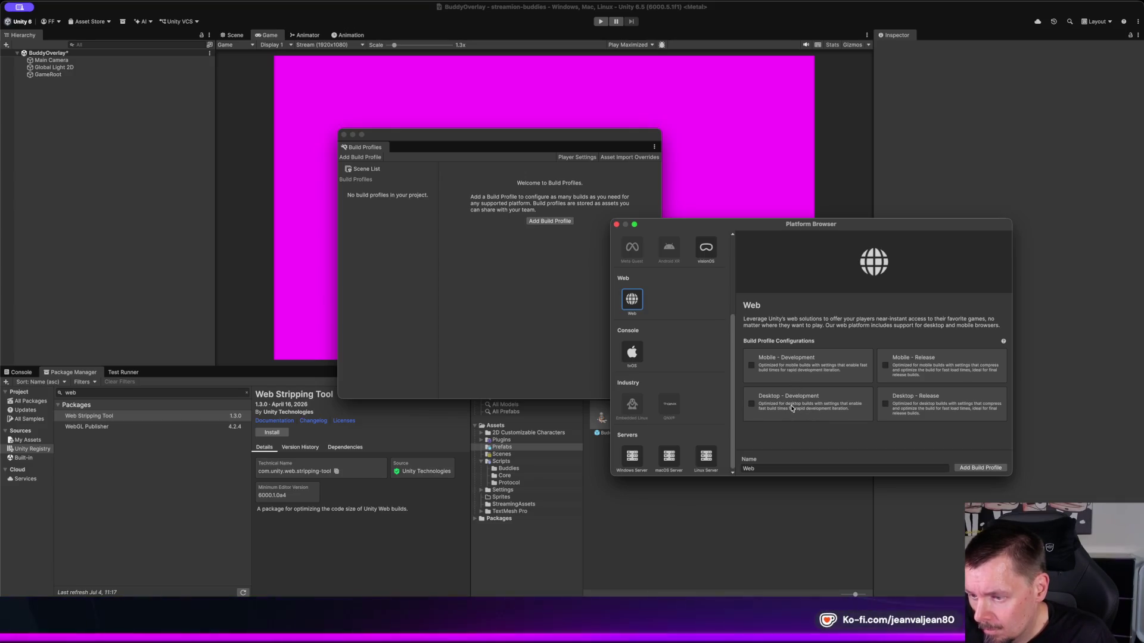
{"action": "left_click", "coordinate": [751, 404]}
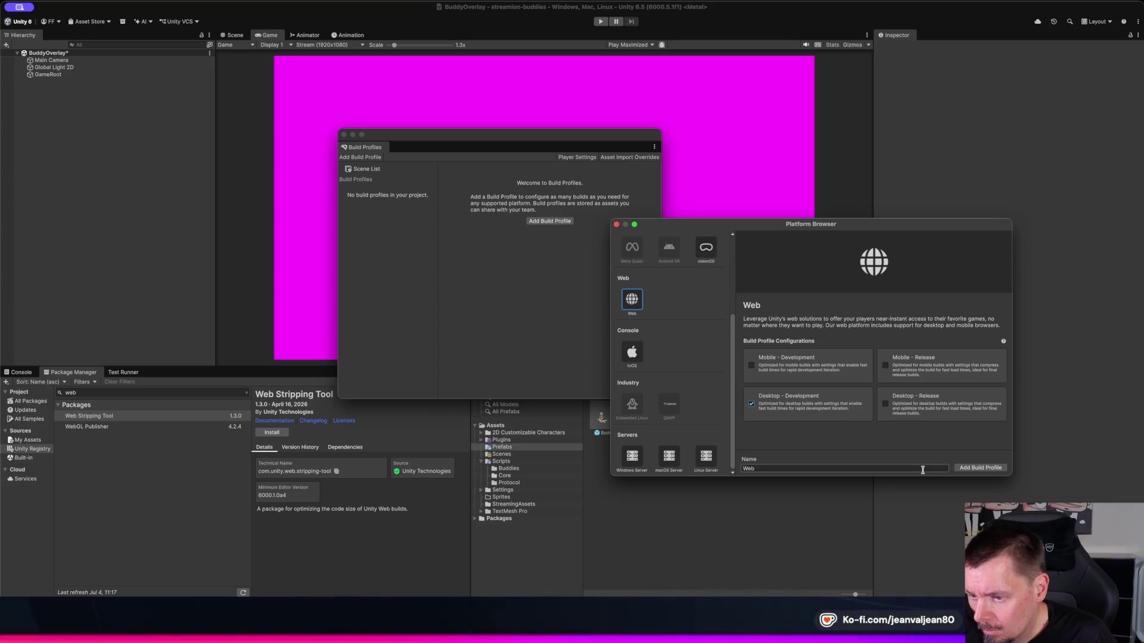
{"action": "left_click", "coordinate": [885, 405]}
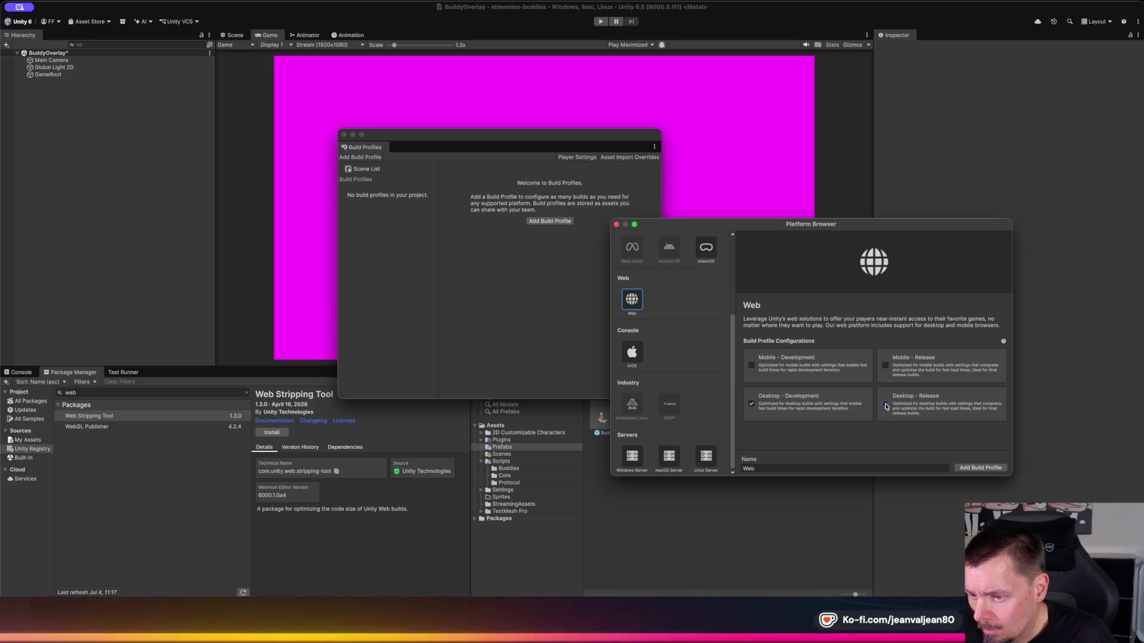
{"action": "left_click", "coordinate": [987, 470]}
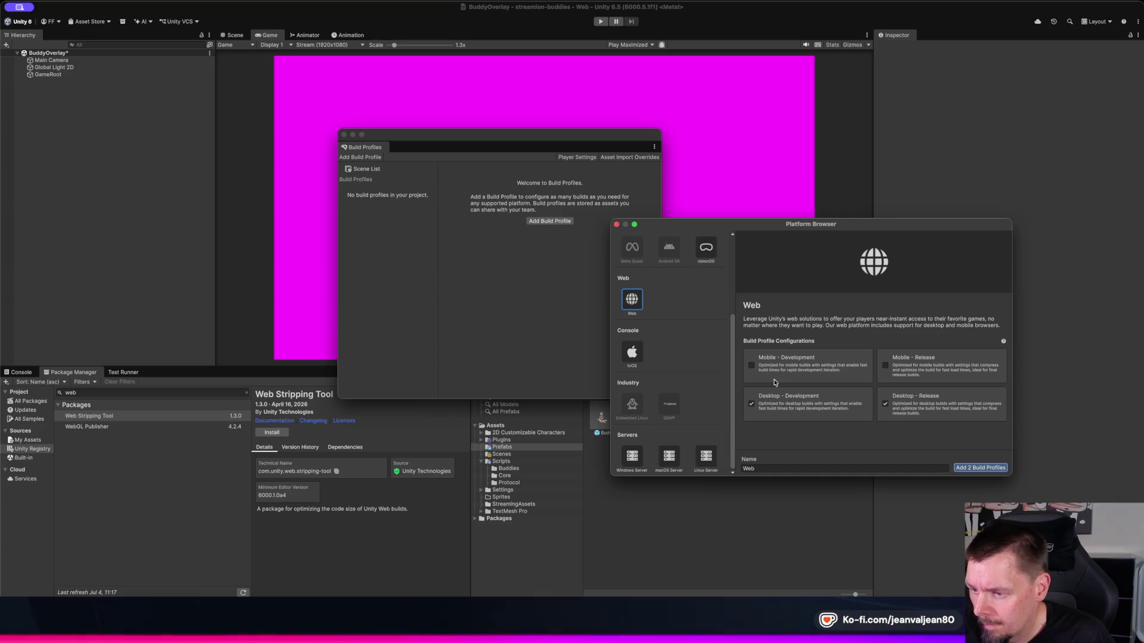
{"action": "key", "text": "Return"}
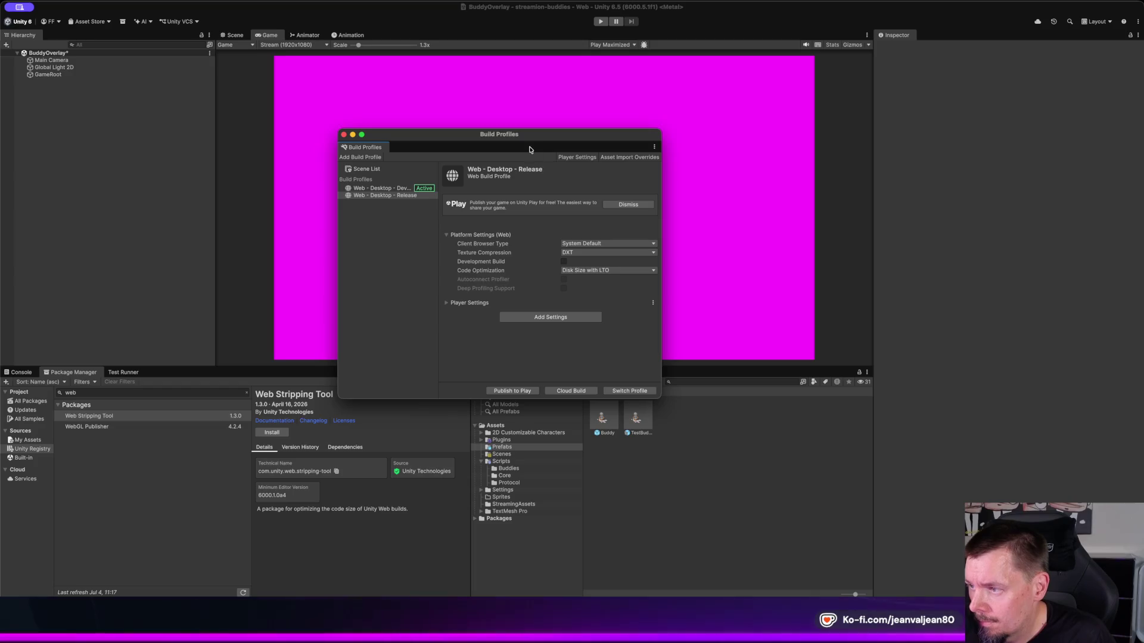
Step: Check the Web - Desktop - Development profile, keeping System Default browser and DXT texture compression
{"action": "mouse_move", "coordinate": [522, 138]}
{"action": "left_mouse_down"}
{"action": "mouse_move", "coordinate": [669, 152]}
{"action": "mouse_move", "coordinate": [693, 175]}
{"action": "left_mouse_up"}
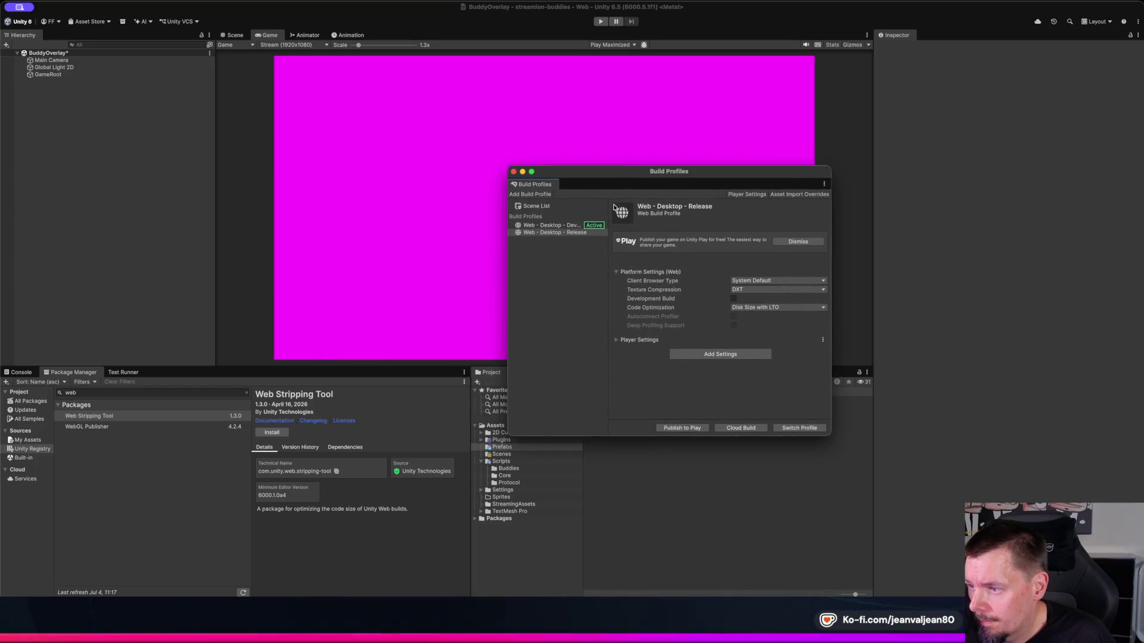
{"action": "left_click", "coordinate": [562, 226]}
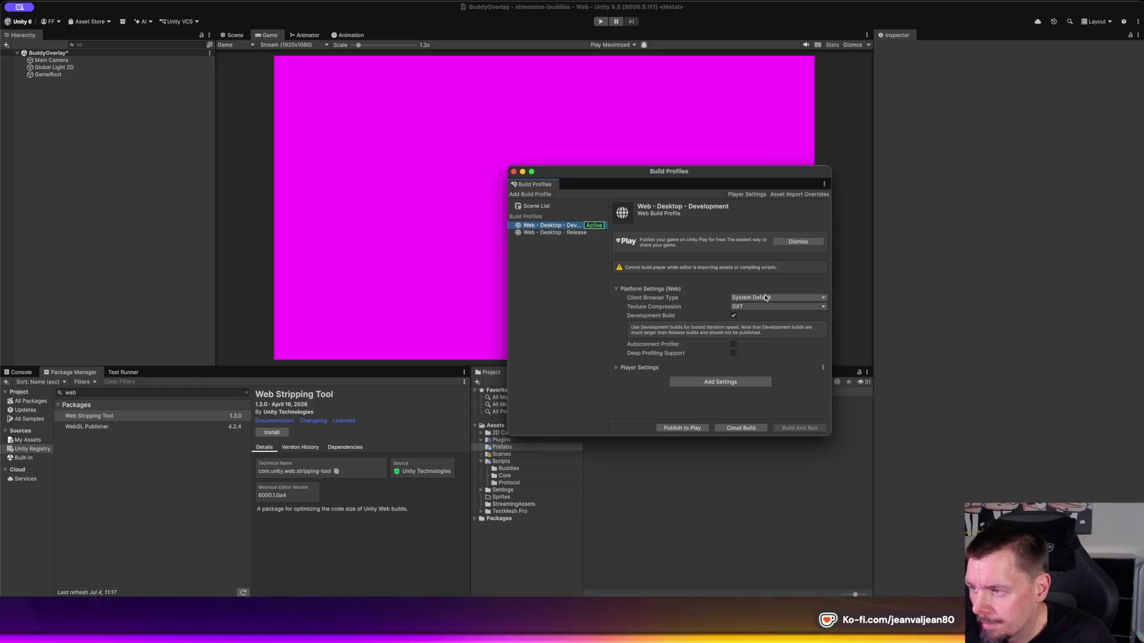
{"action": "left_click", "coordinate": [765, 298]}
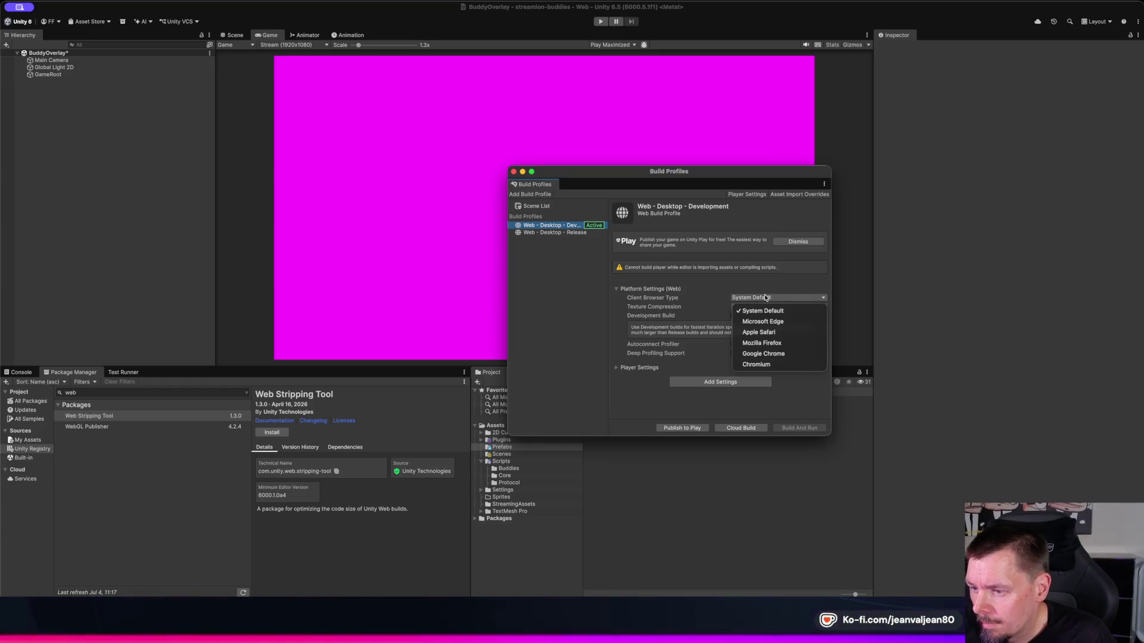
{"action": "left_click", "coordinate": [766, 297]}
{"action": "left_click", "coordinate": [760, 307]}
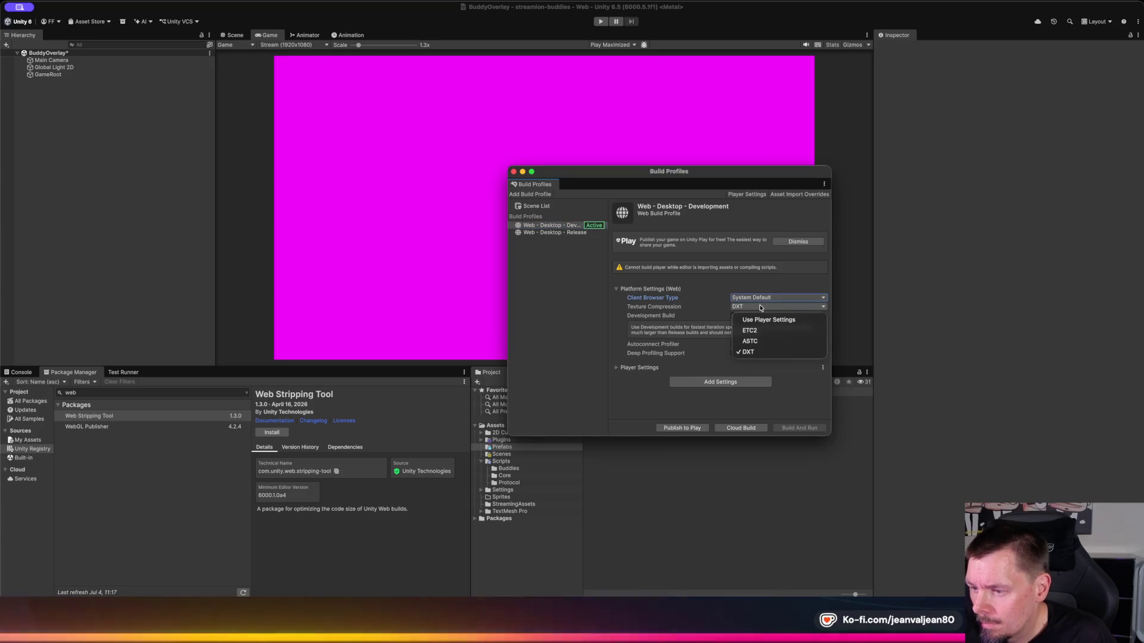
{"action": "left_click", "coordinate": [760, 306]}
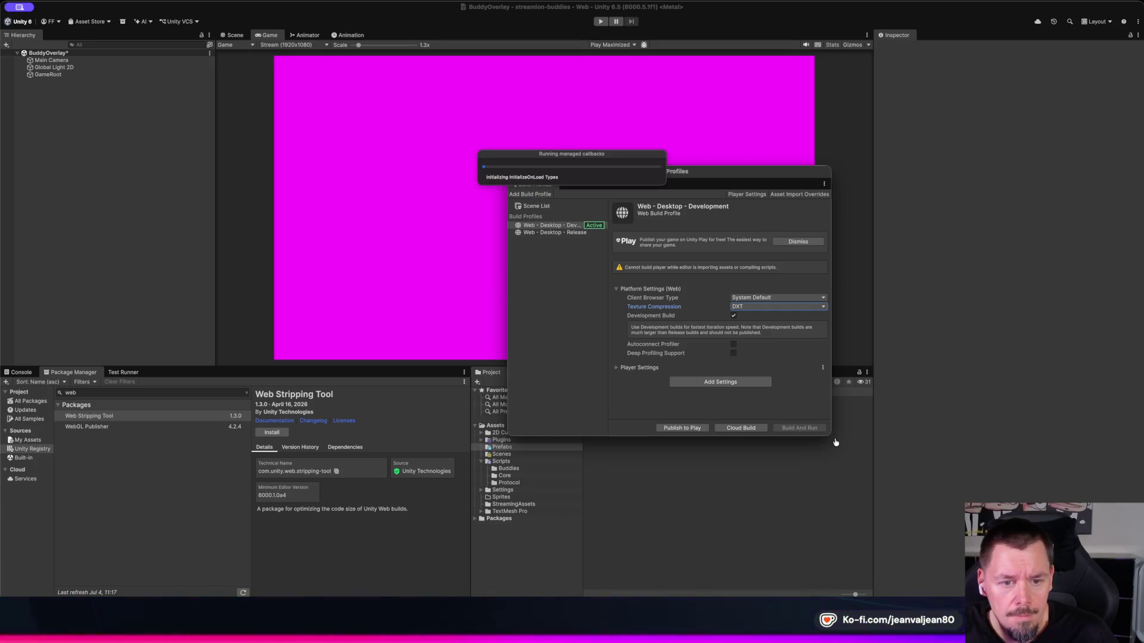
{"action": "key", "text": "super+Tab"}
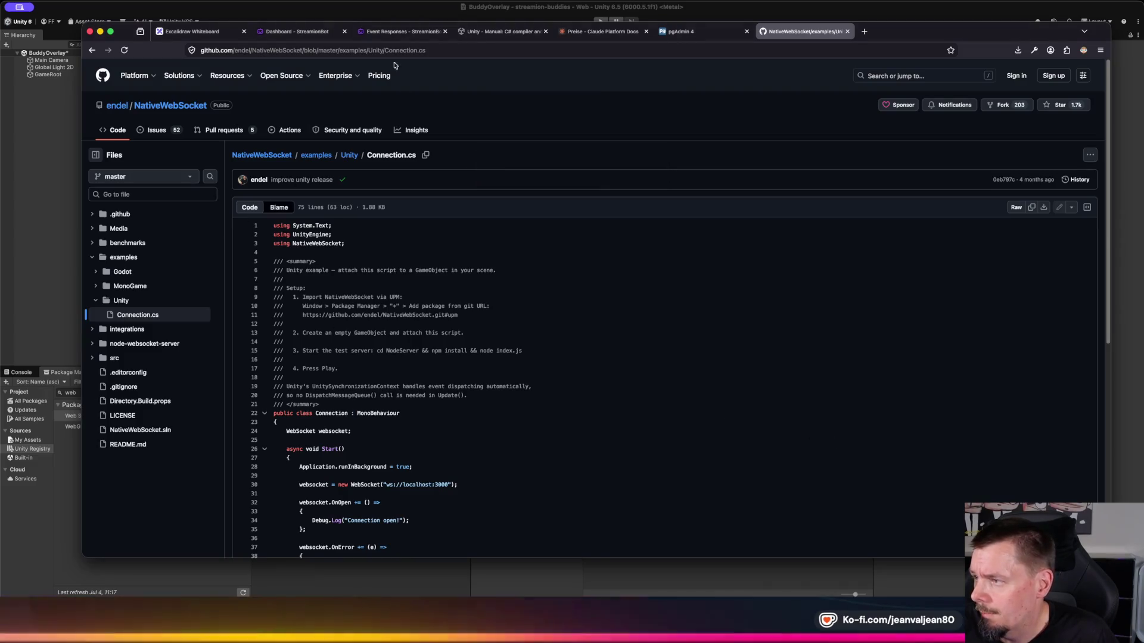
Step: Load Unity's Web networking manual, read it, and glance at the UnityWebRequest page
{"action": "left_click", "coordinate": [613, 53]}
{"action": "type", "text": "https://docs.unity3d.com/6000.5/Documentation/Manual/webgl-networking.html"}
{"action": "key", "text": "Return"}
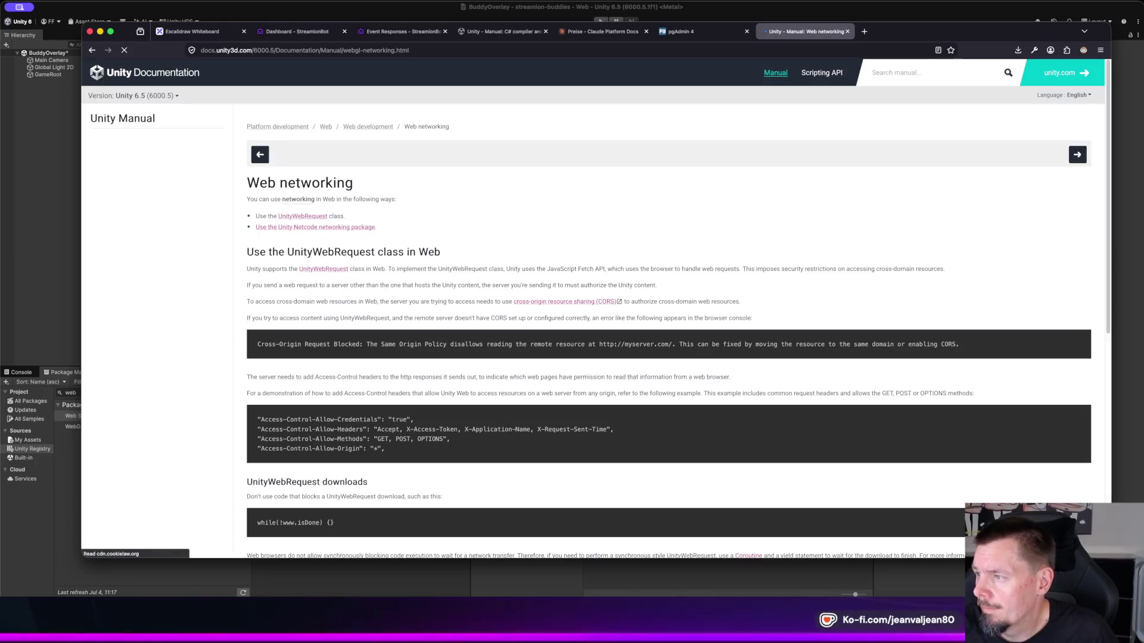
{"action": "scroll", "coordinate": [476, 290], "scroll_direction": "down", "scroll_amount": 1}
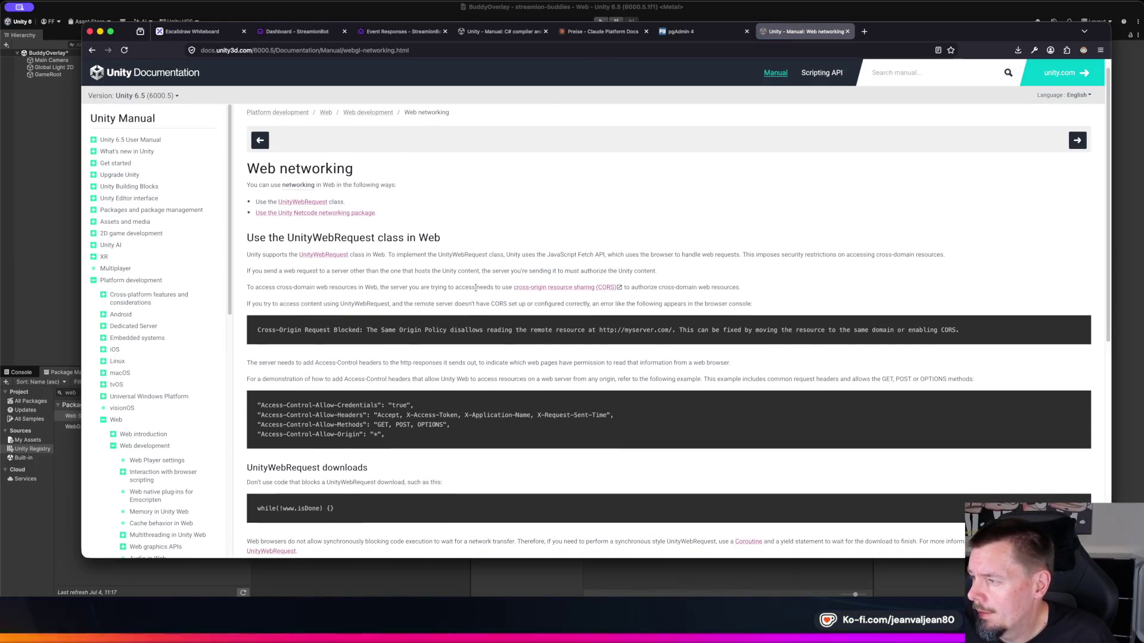
{"action": "scroll", "coordinate": [438, 197], "scroll_direction": "up", "scroll_amount": 1}
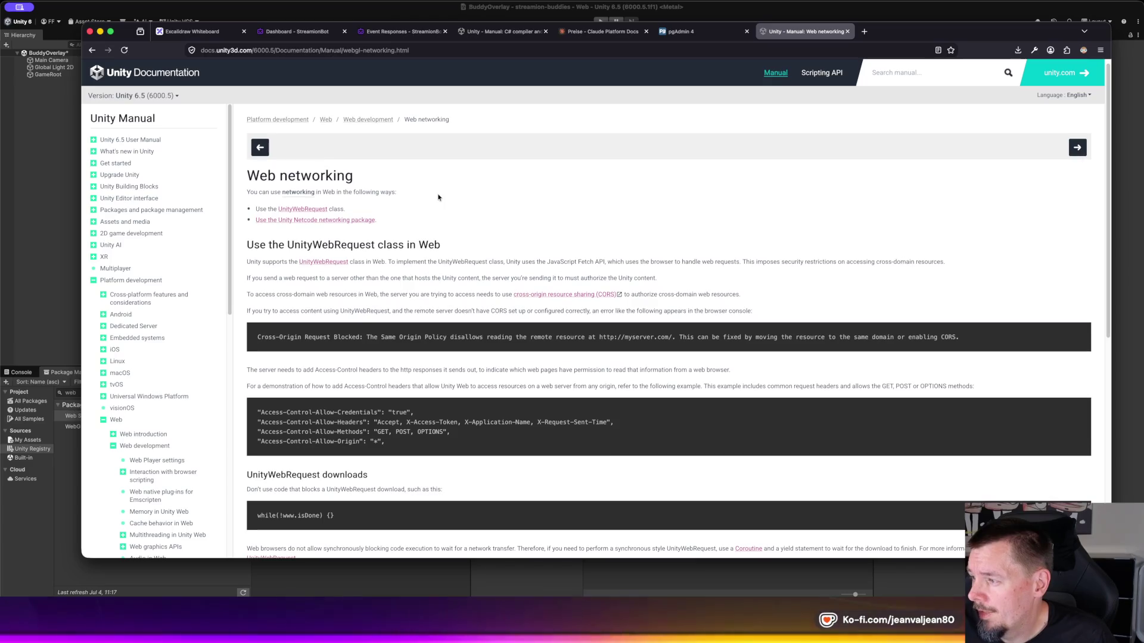
{"action": "scroll", "coordinate": [439, 197], "scroll_direction": "down", "scroll_amount": 5}
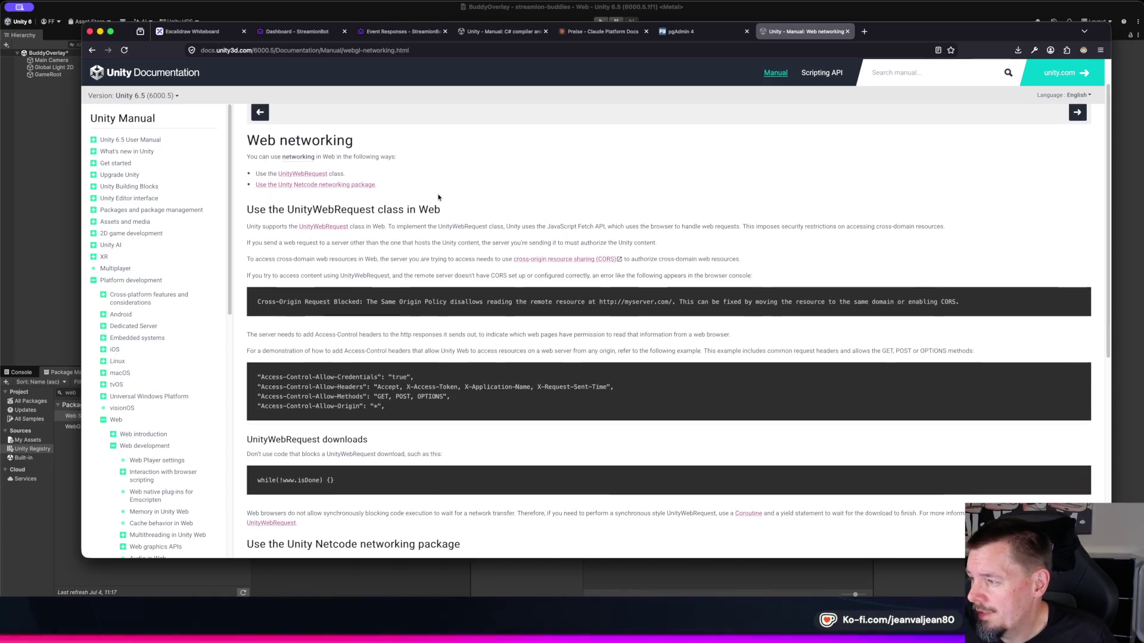
{"action": "scroll", "coordinate": [438, 197], "scroll_direction": "down", "scroll_amount": 3}
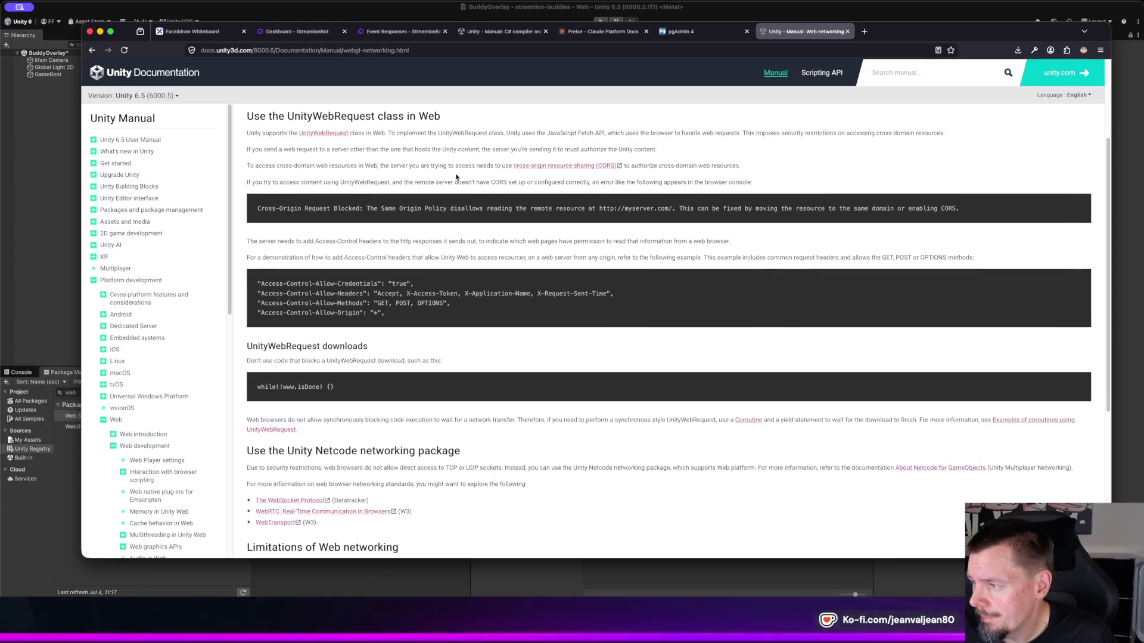
{"action": "scroll", "coordinate": [444, 258], "scroll_direction": "down", "scroll_amount": 10}
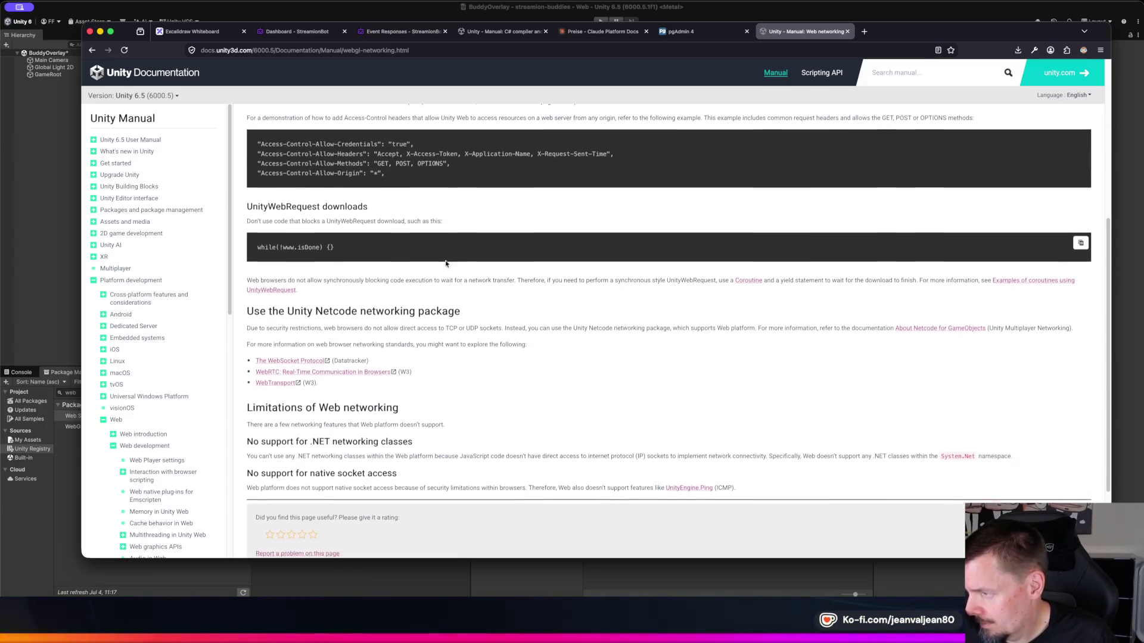
{"action": "scroll", "coordinate": [446, 264], "scroll_direction": "down", "scroll_amount": 4}
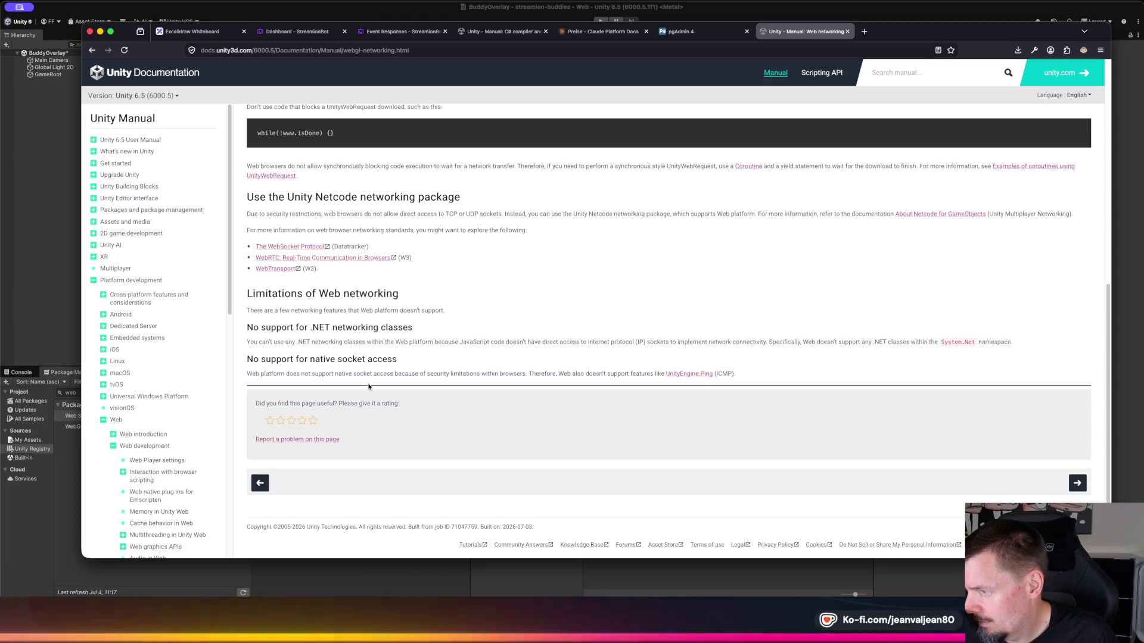
{"action": "scroll", "coordinate": [368, 375], "scroll_direction": "up", "scroll_amount": 10}
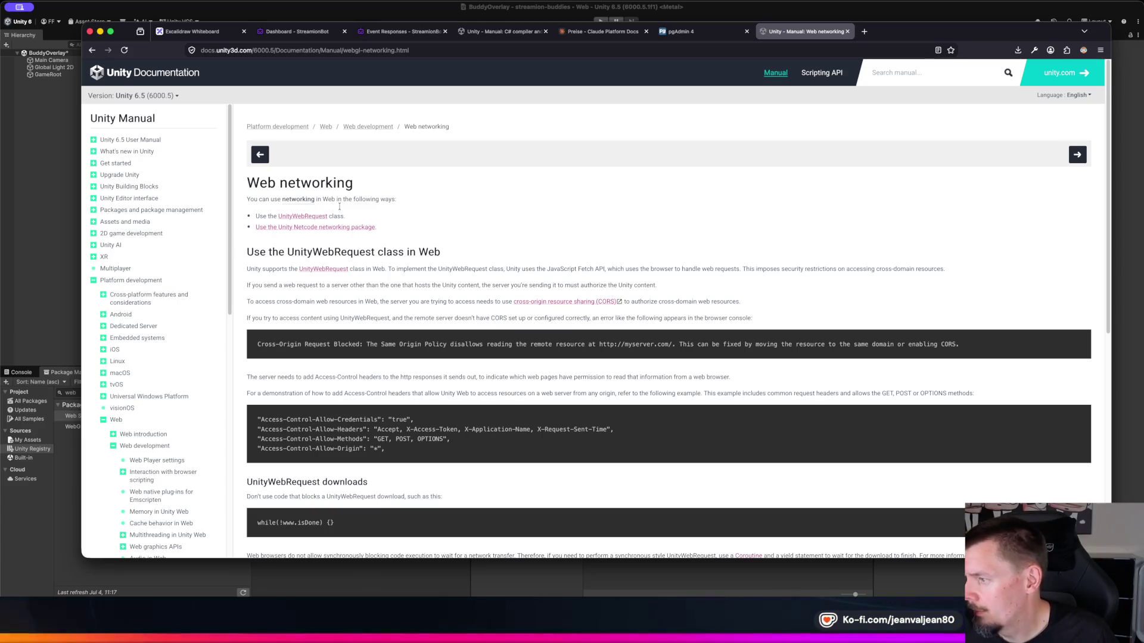
{"action": "left_click", "coordinate": [302, 216]}
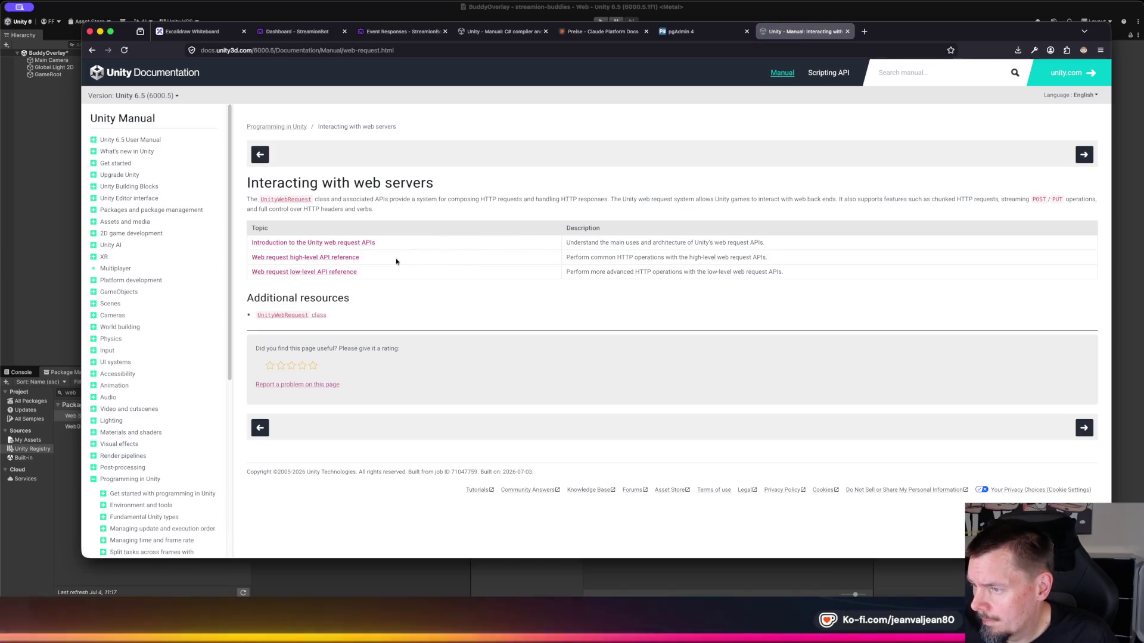
{"action": "key", "text": "super+bracketleft"}
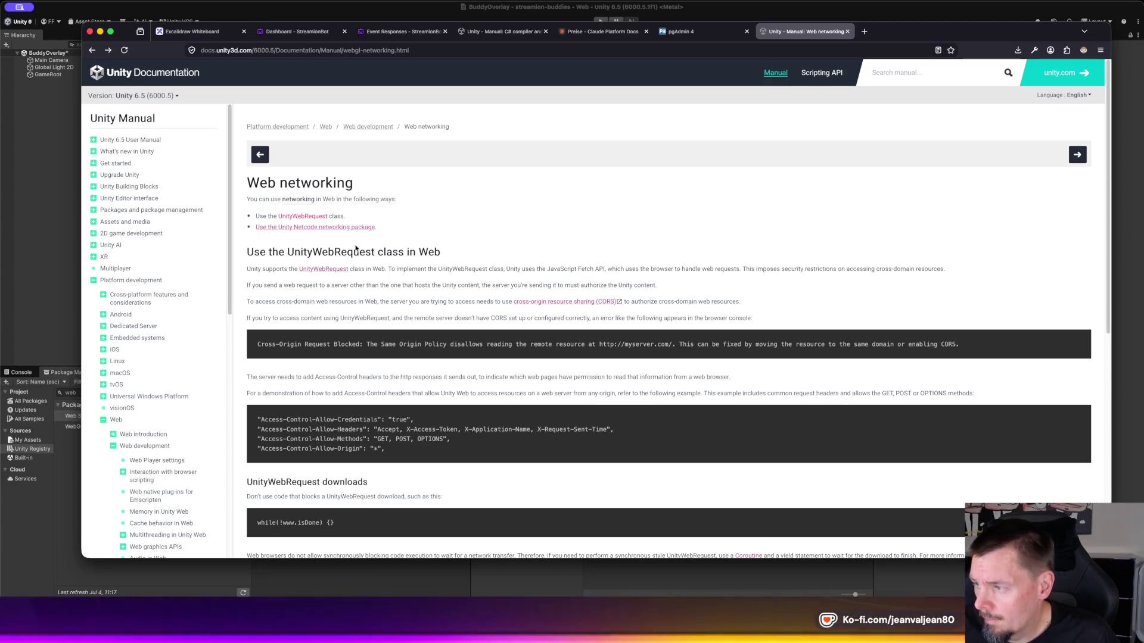
Step: Briefly view the WebSocket Protocol and WebRTC specs, close them, and open a blank tab
{"action": "scroll", "coordinate": [352, 234], "scroll_direction": "down", "scroll_amount": 1}
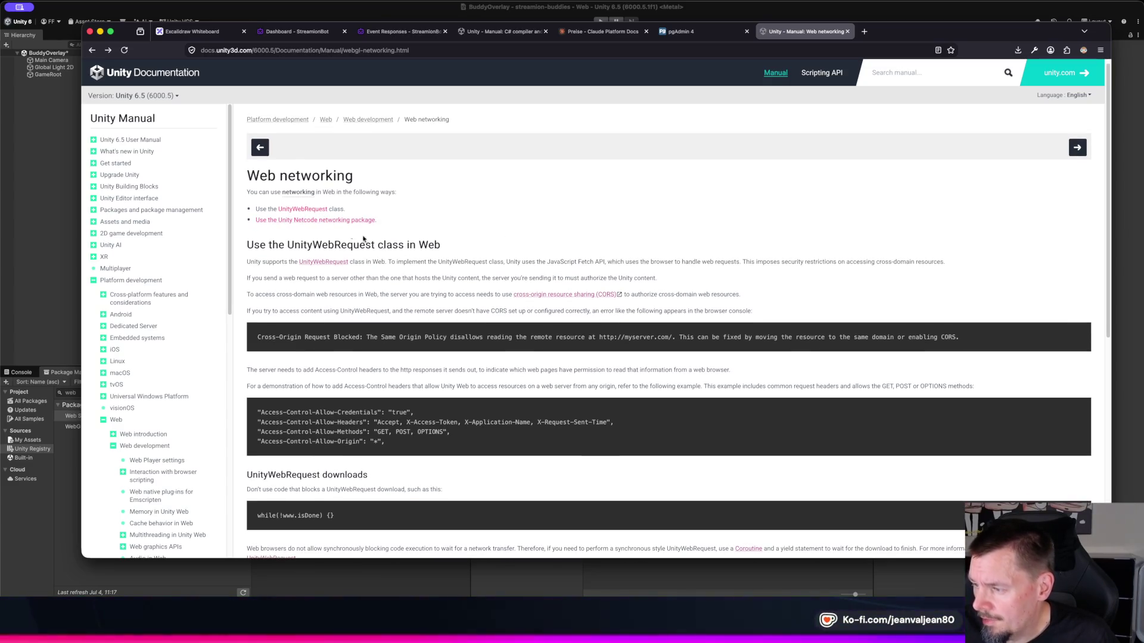
{"action": "scroll", "coordinate": [352, 234], "scroll_direction": "down", "scroll_amount": 3}
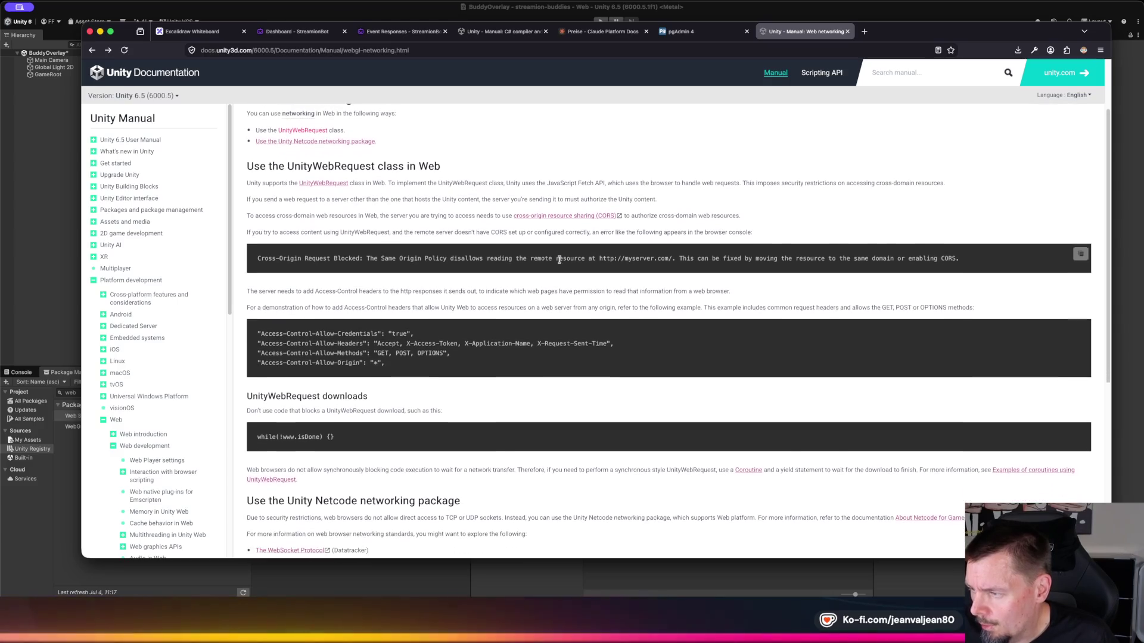
{"action": "scroll", "coordinate": [558, 260], "scroll_direction": "down", "scroll_amount": 6}
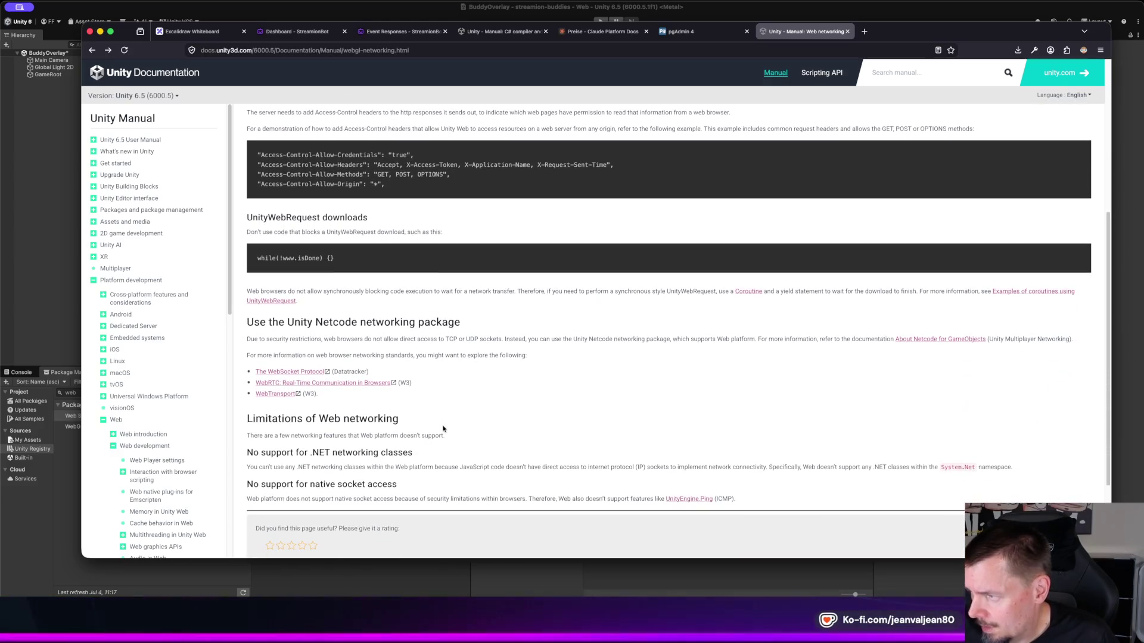
{"action": "scroll", "coordinate": [443, 428], "scroll_direction": "down", "scroll_amount": 4}
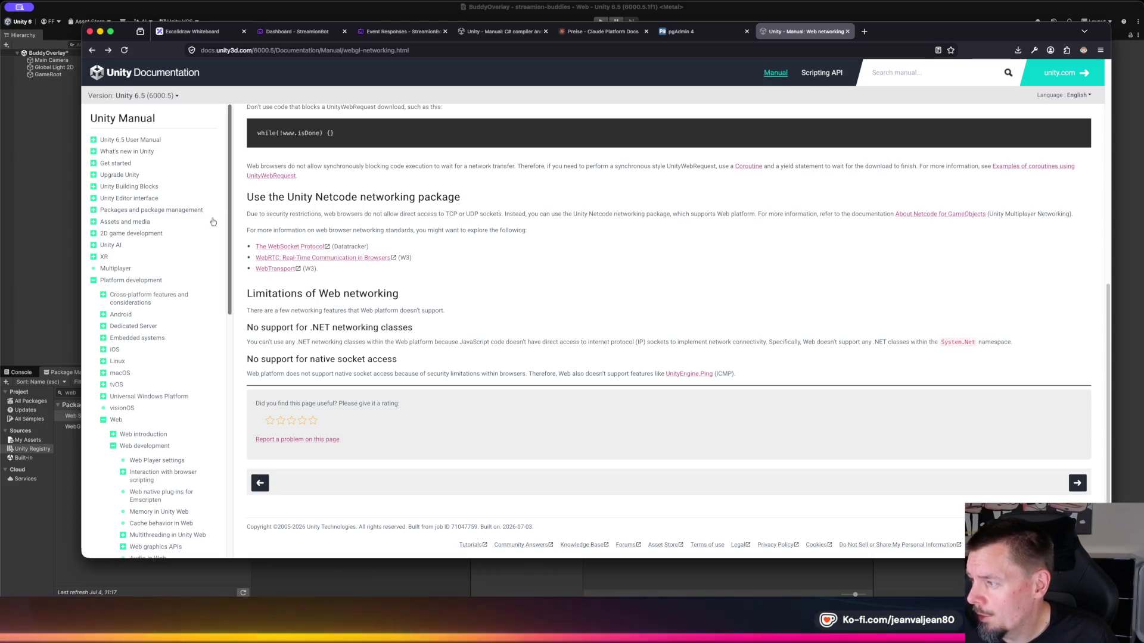
{"action": "left_click", "coordinate": [295, 246]}
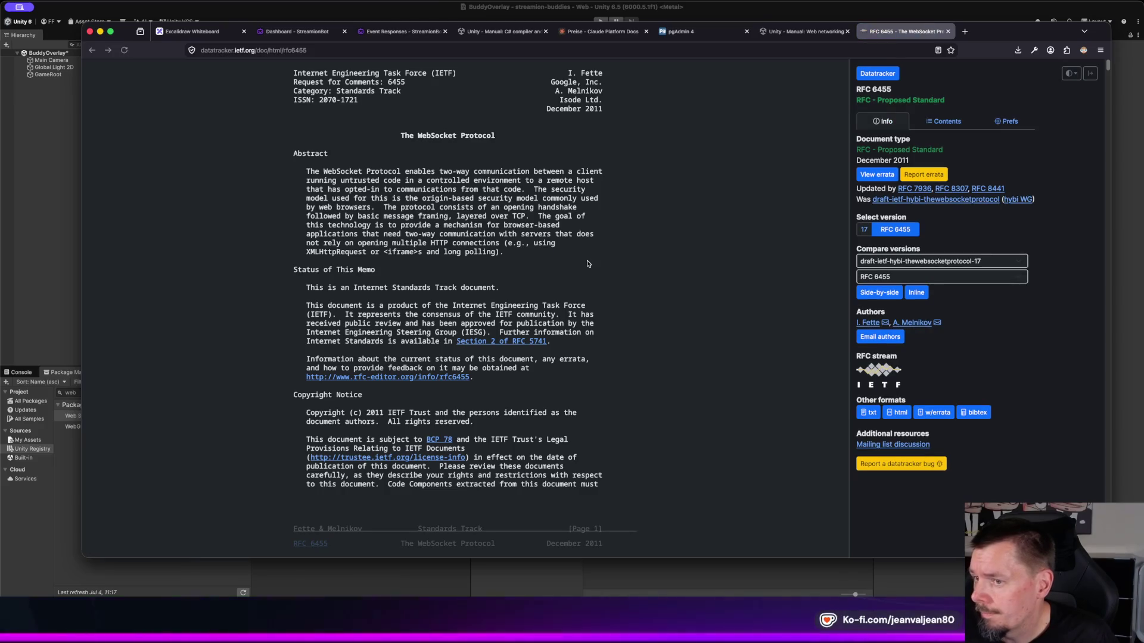
{"action": "left_click", "coordinate": [948, 31]}
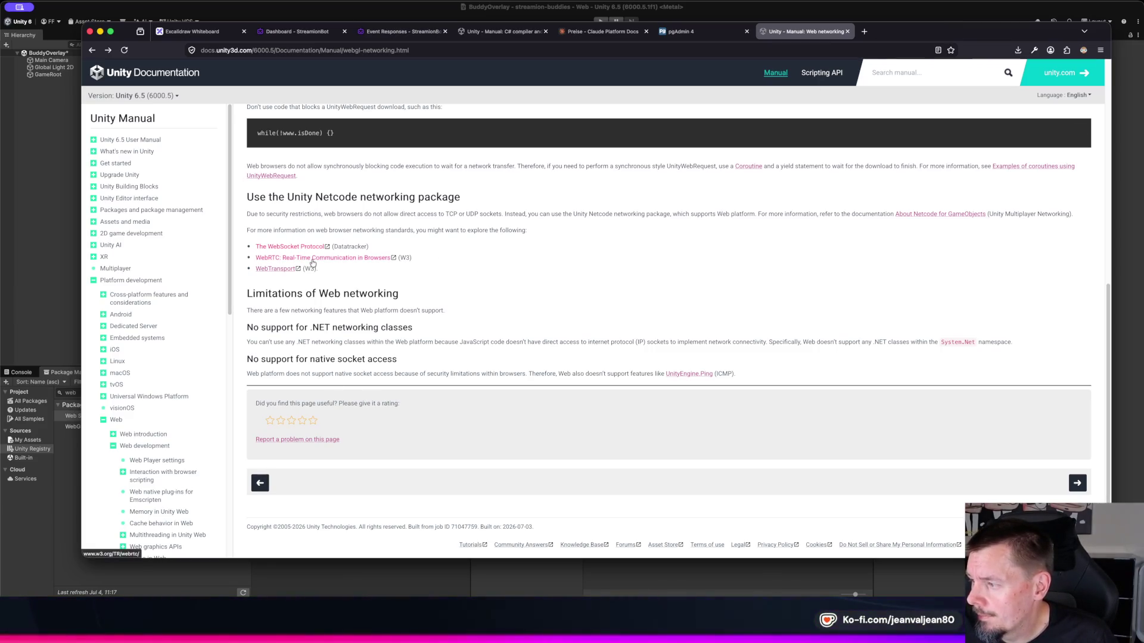
{"action": "left_click", "coordinate": [334, 260]}
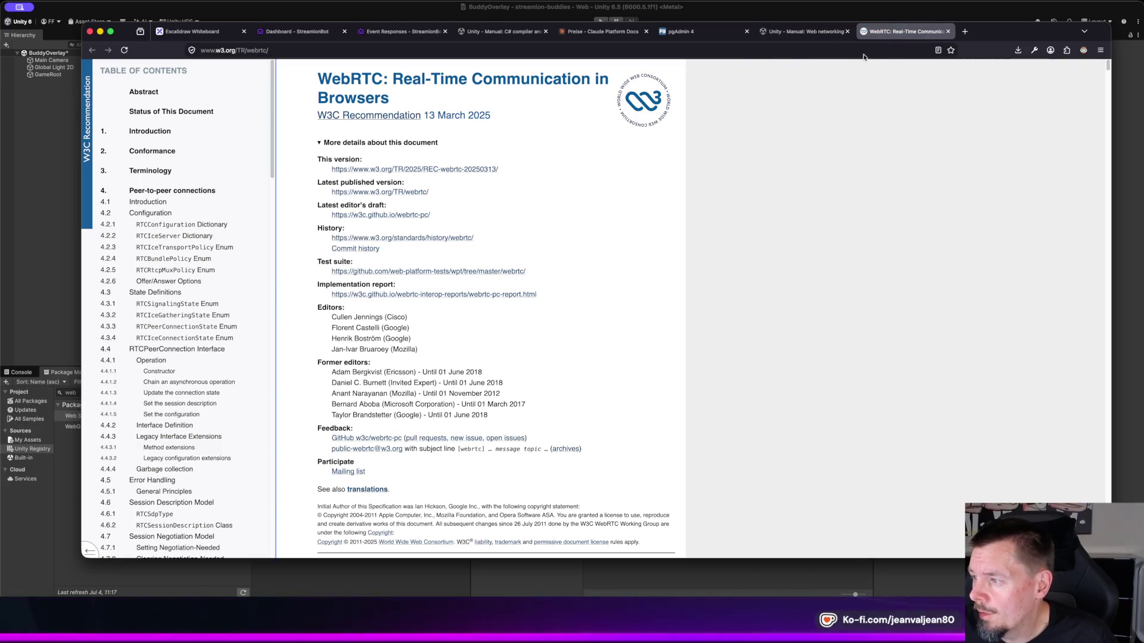
{"action": "left_click", "coordinate": [949, 32]}
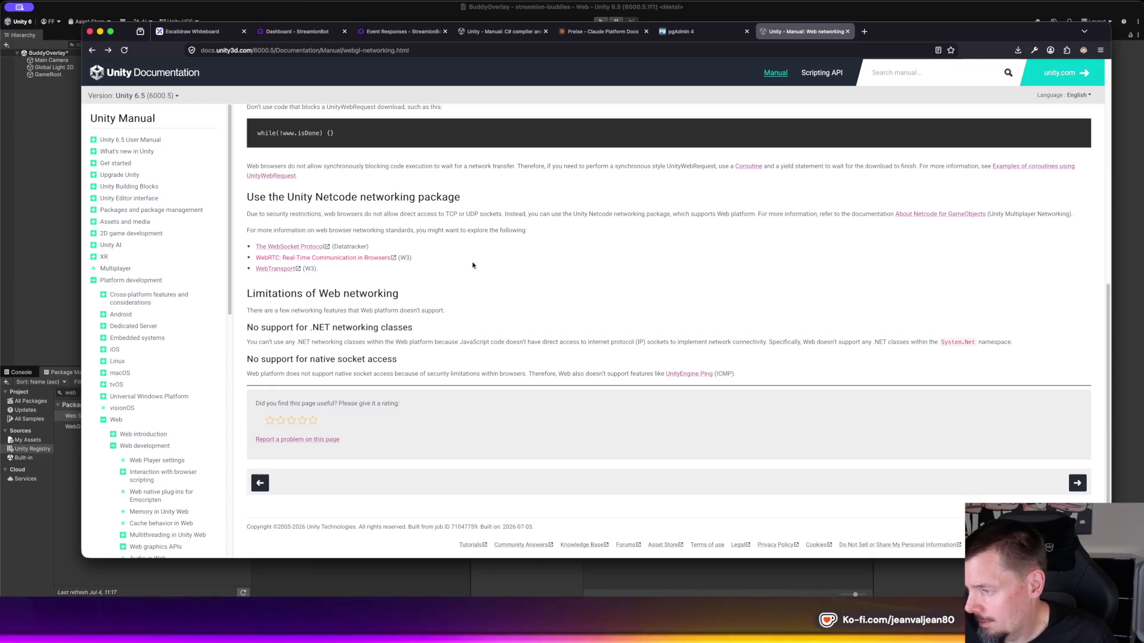
{"action": "left_click", "coordinate": [864, 31]}
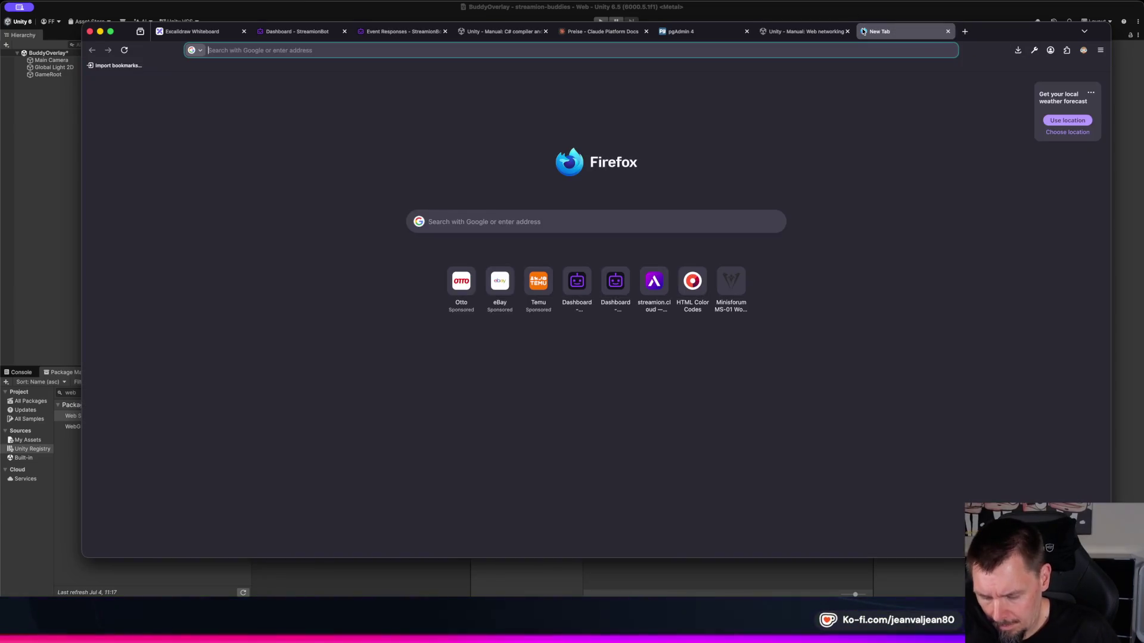
Step: Google 'signalr unity3d' and open the r/Unity2D thread 'signalR in unity'
{"action": "type", "text": "signalr uni"}
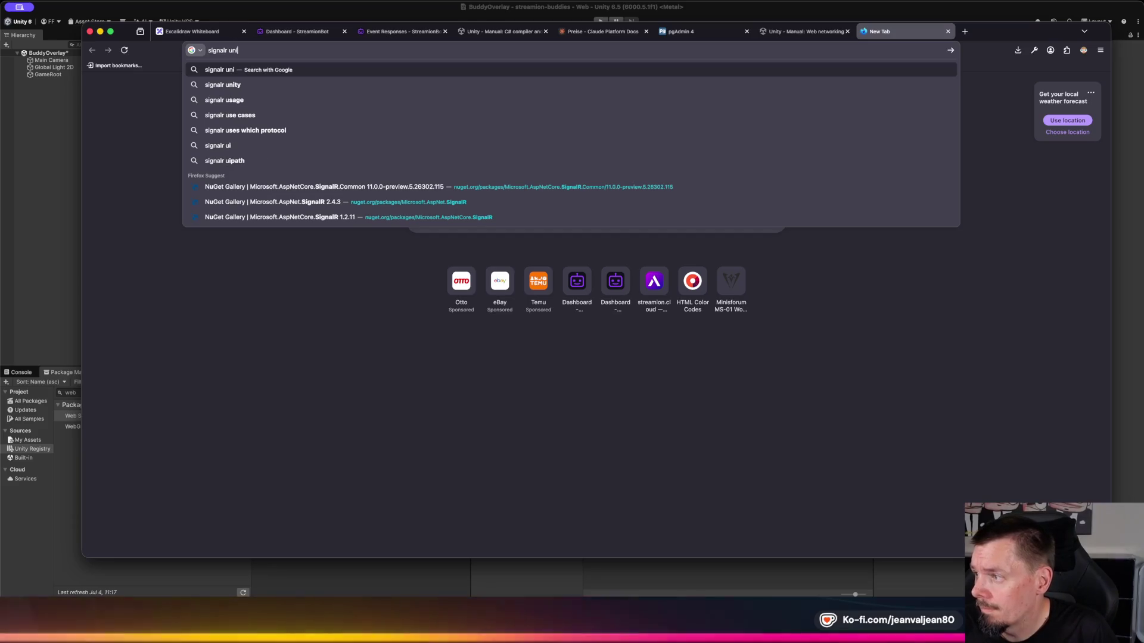
{"action": "type", "text": "ty3d"}
{"action": "key", "text": "Return"}
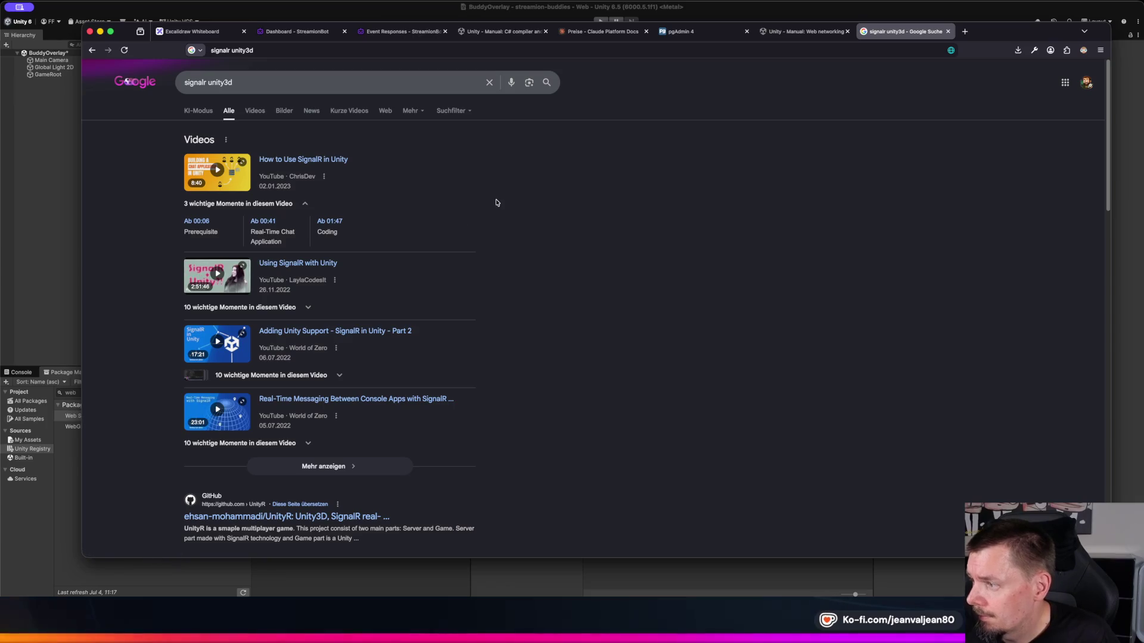
{"action": "scroll", "coordinate": [496, 202], "scroll_direction": "down", "scroll_amount": 1}
{"action": "scroll", "coordinate": [496, 203], "scroll_direction": "down", "scroll_amount": 4}
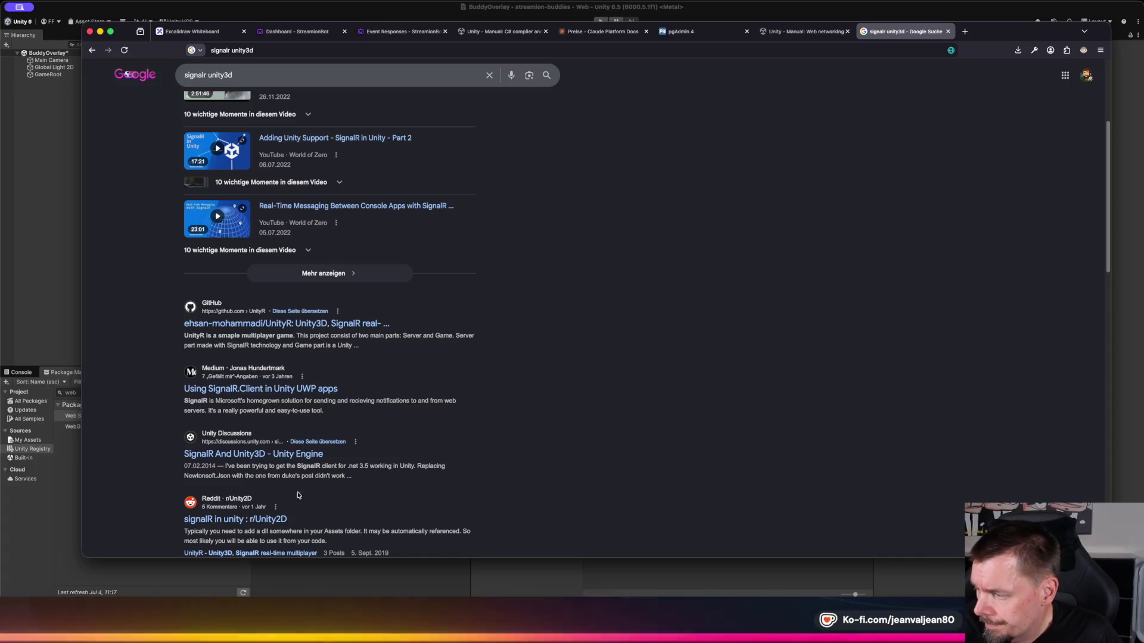
{"action": "left_click", "coordinate": [235, 518]}
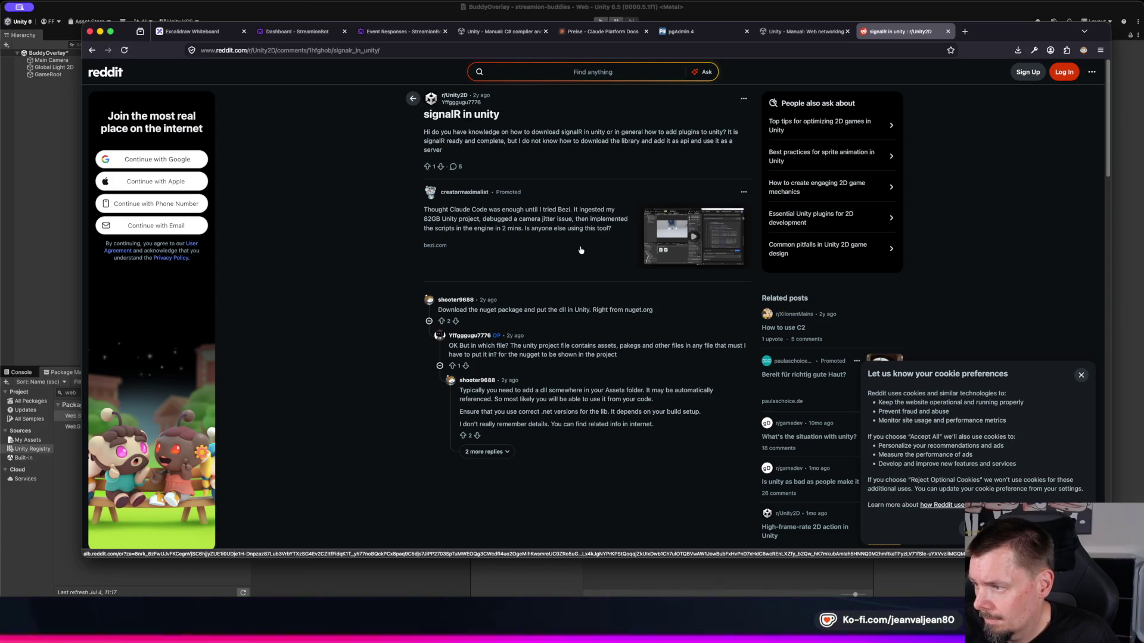
{"action": "scroll", "coordinate": [581, 249], "scroll_direction": "down", "scroll_amount": 3}
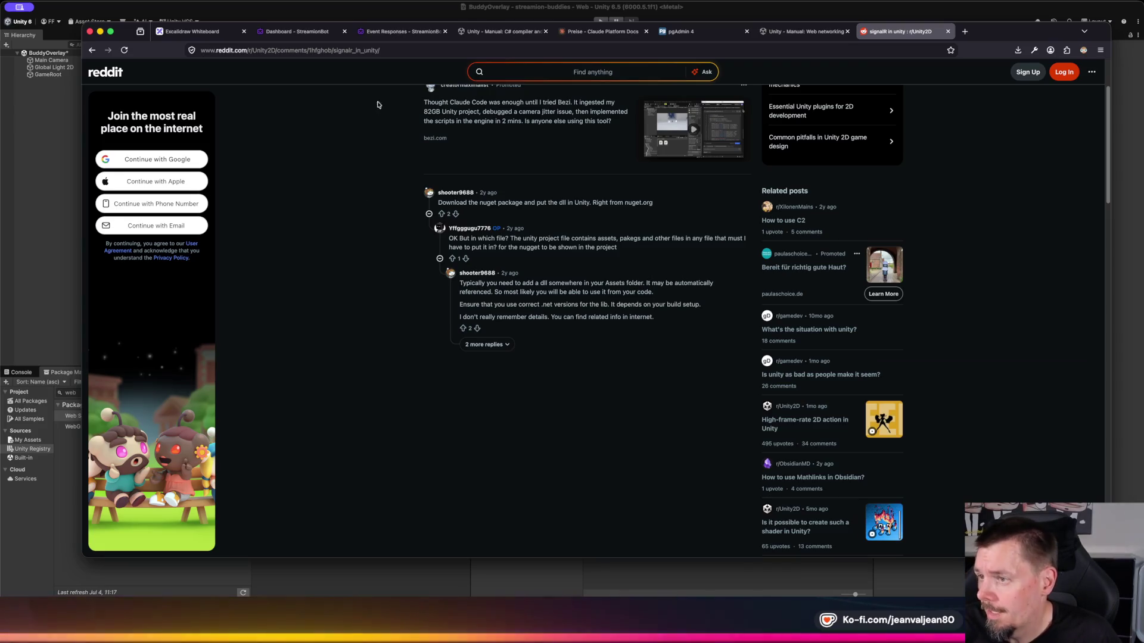
{"action": "left_click", "coordinate": [792, 31]}
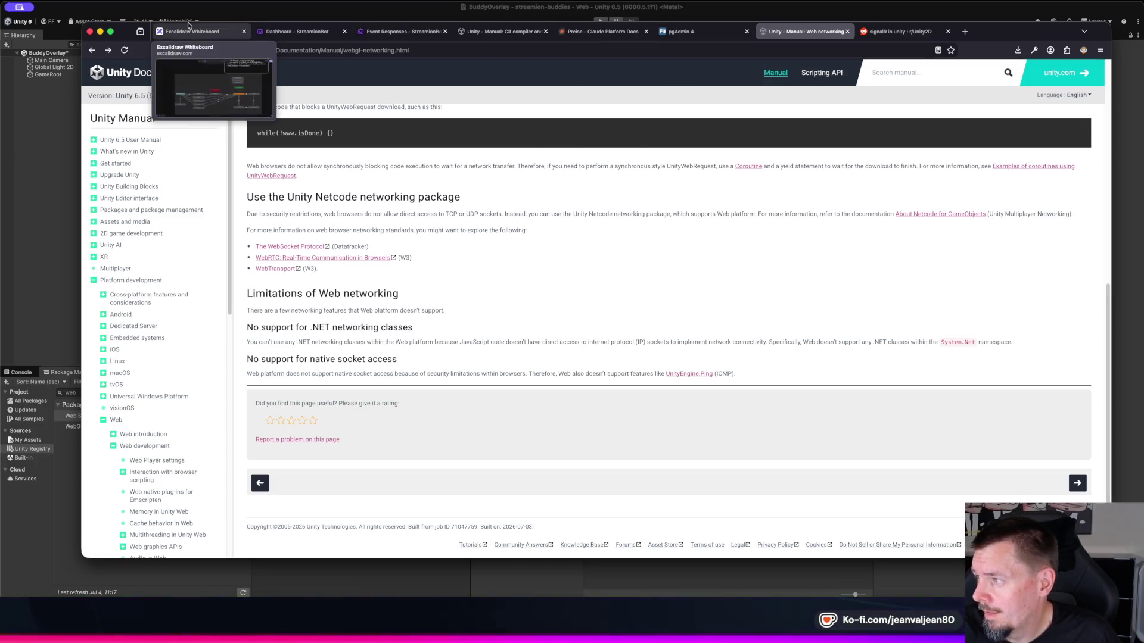
{"action": "left_click", "coordinate": [912, 37]}
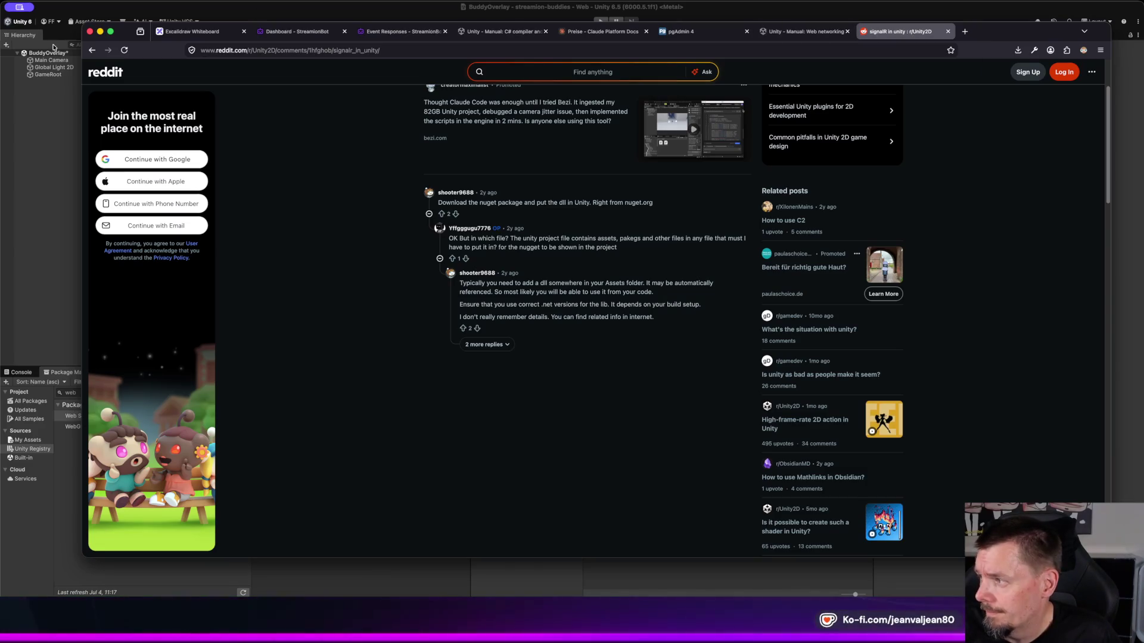
{"action": "left_click", "coordinate": [92, 50]}
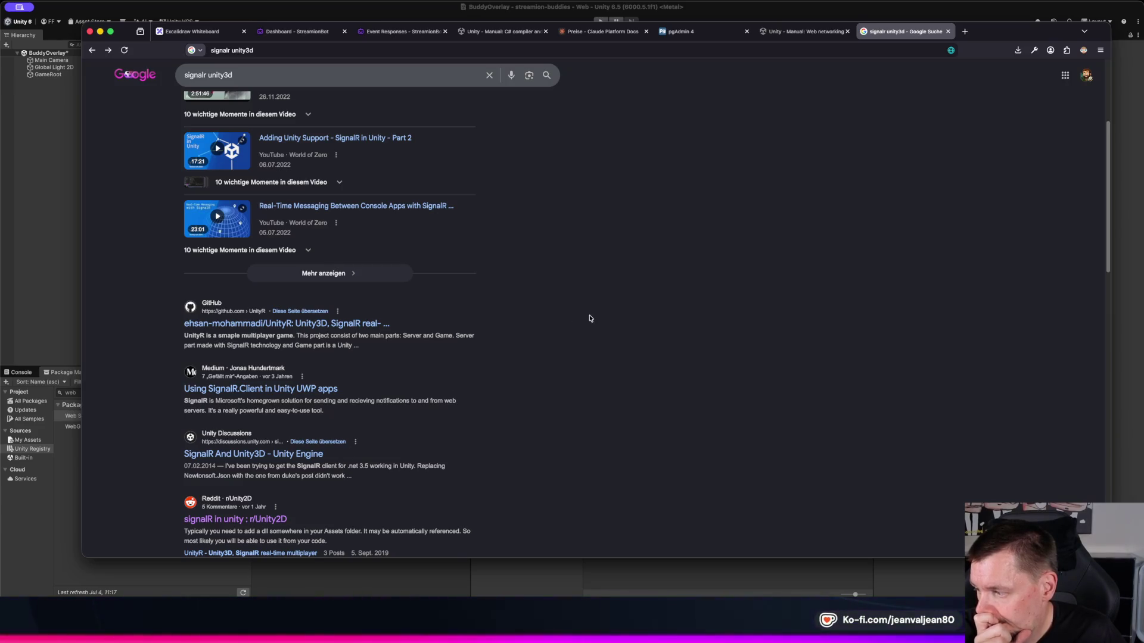
Step: Scroll the 'signalr unity3d' results, then switch to the Dashboard - StreamionBot tab
{"action": "scroll", "coordinate": [590, 318], "scroll_direction": "down", "scroll_amount": 1}
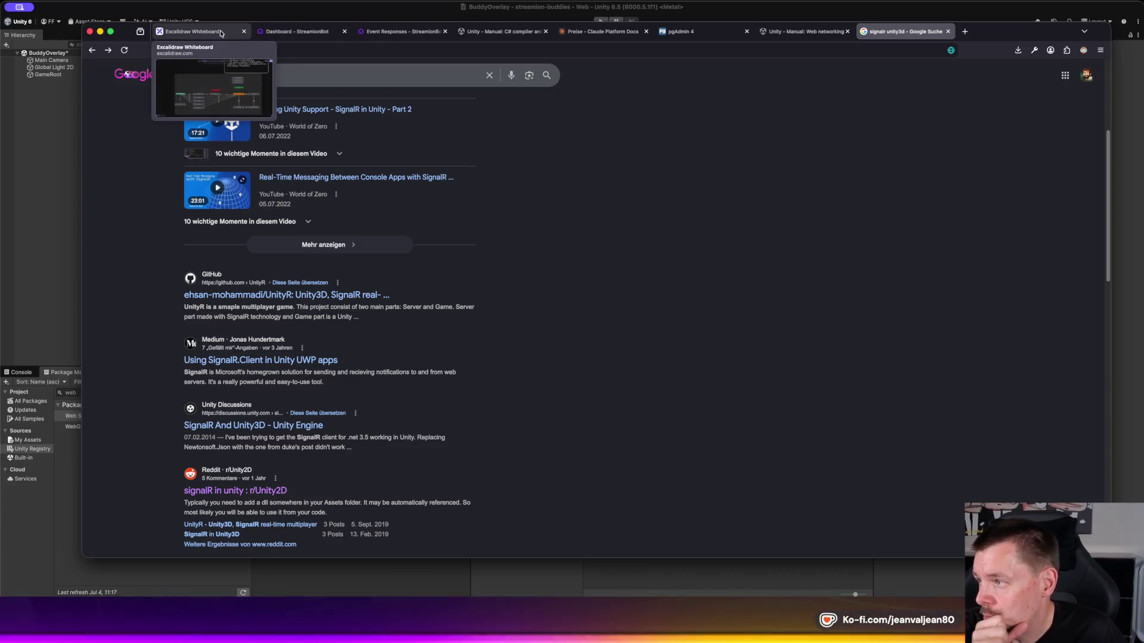
{"action": "left_click", "coordinate": [280, 34]}
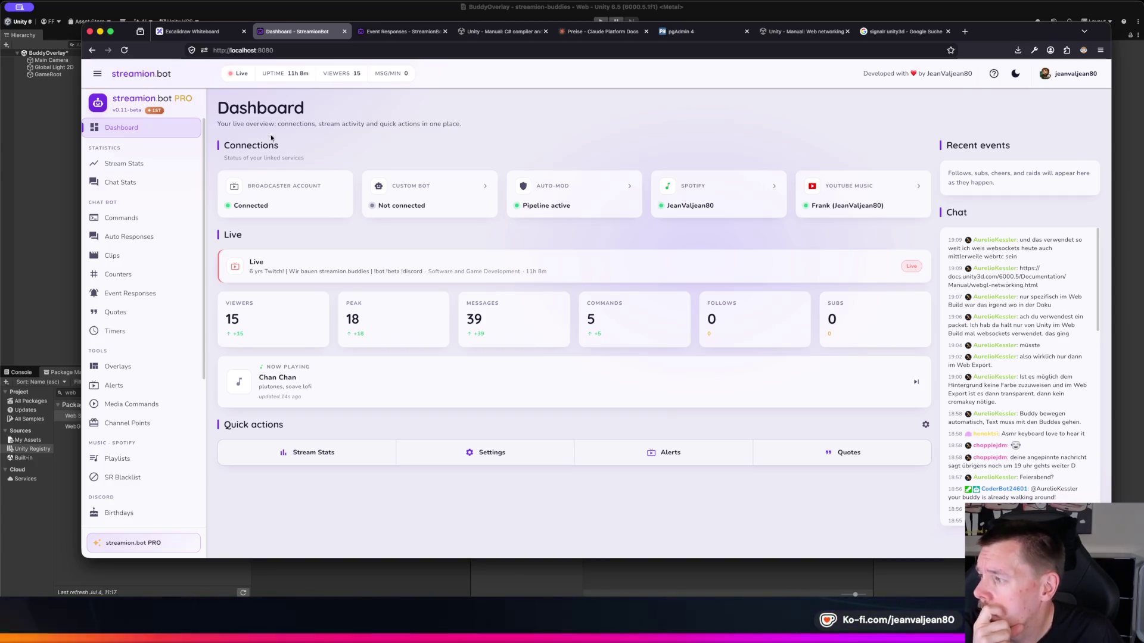
Step: Visit the empty Overlays page, cancel the New scene dialog, and return to Unity
{"action": "left_click", "coordinate": [131, 367]}
{"action": "left_click", "coordinate": [675, 232]}
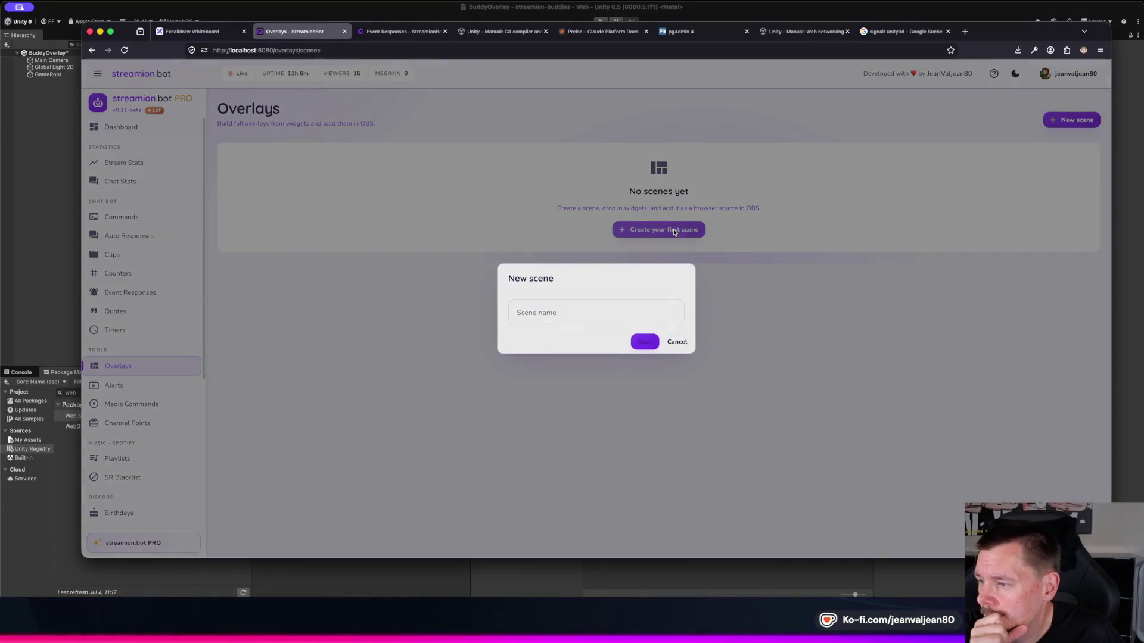
{"action": "left_click", "coordinate": [678, 341]}
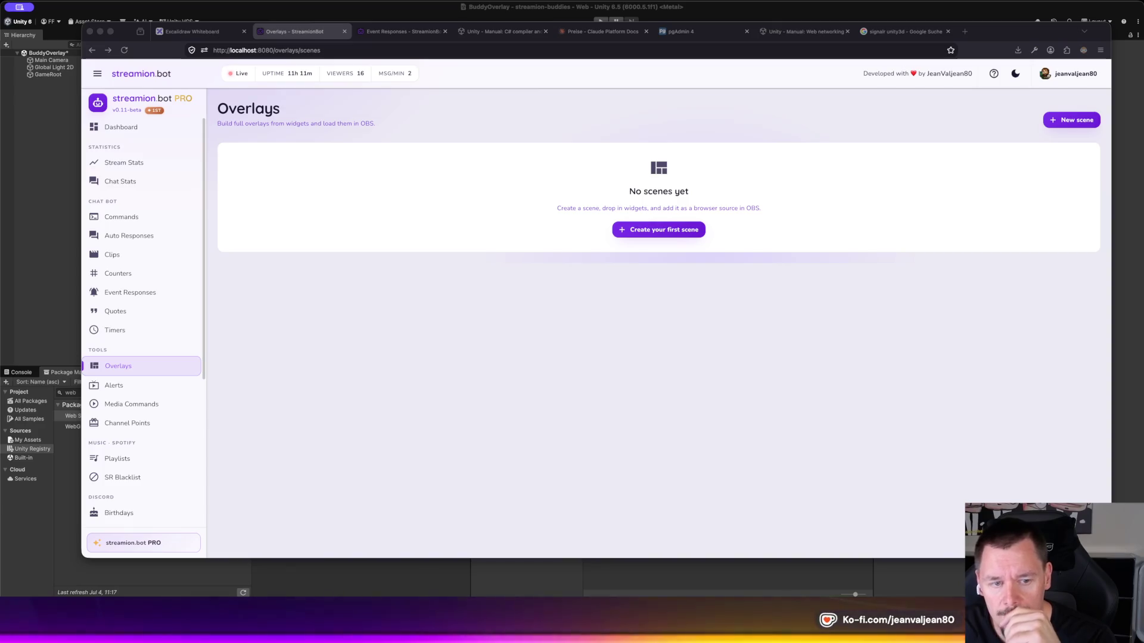
{"action": "key", "text": "super+Tab"}
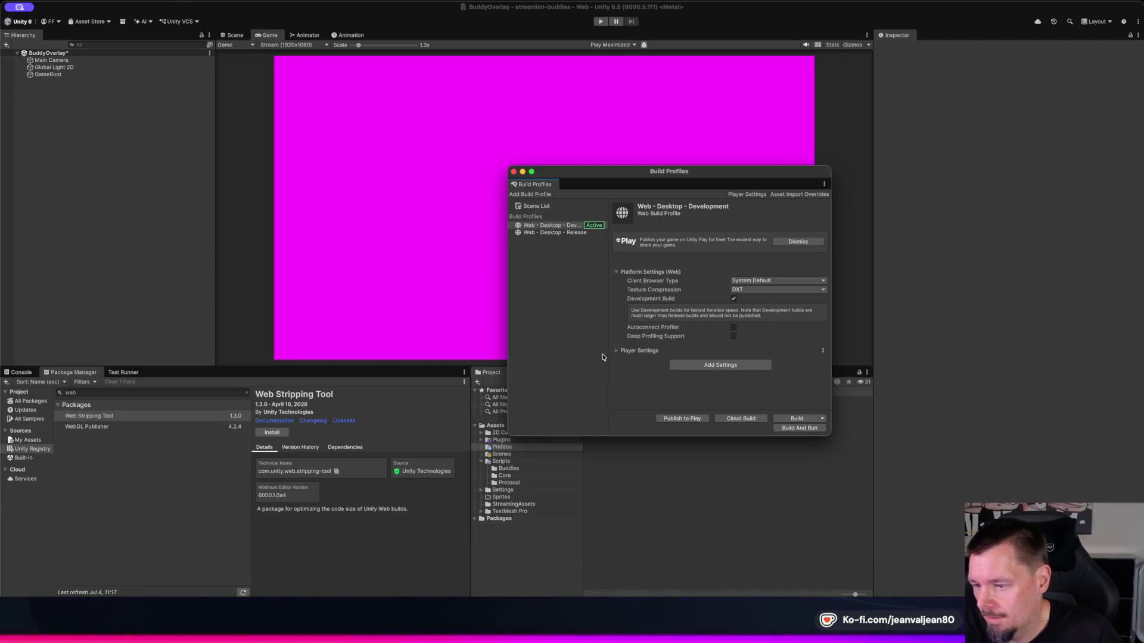
Step: Close Build Profiles, then play the BuddyOverlay scene briefly and stop it
{"action": "left_click", "coordinate": [514, 172]}
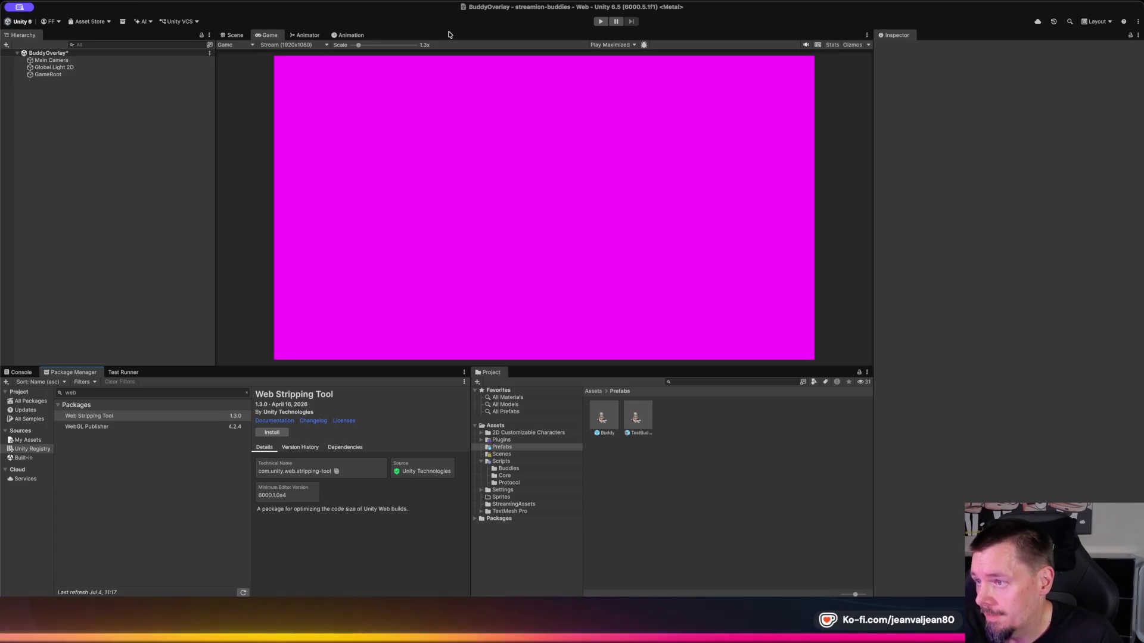
{"action": "left_click", "coordinate": [599, 22]}
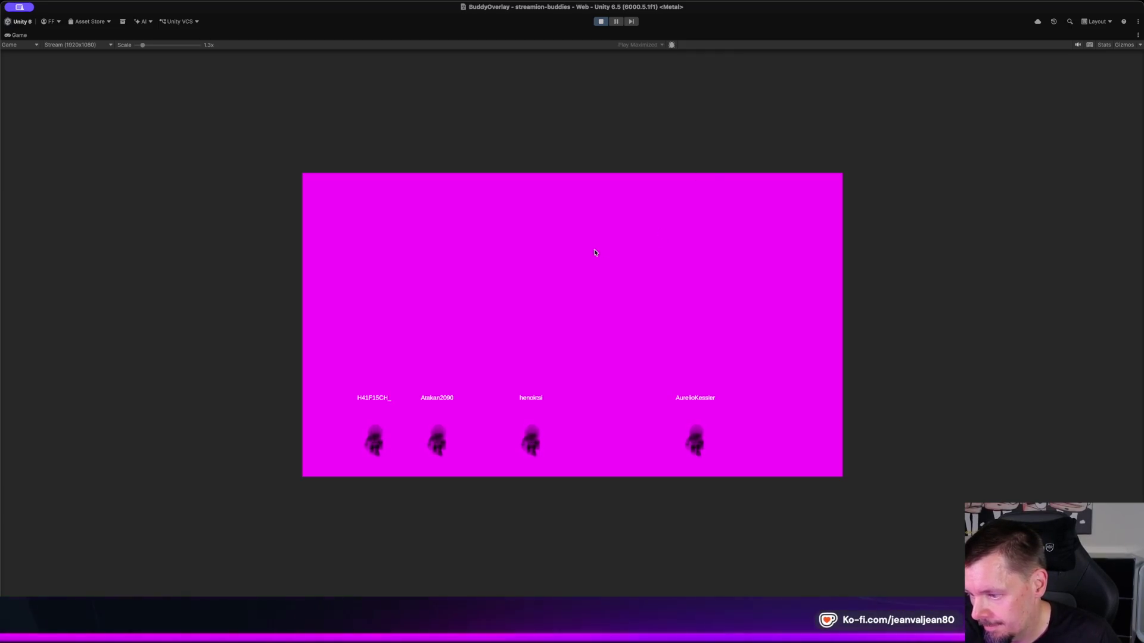
{"action": "left_click", "coordinate": [601, 22]}
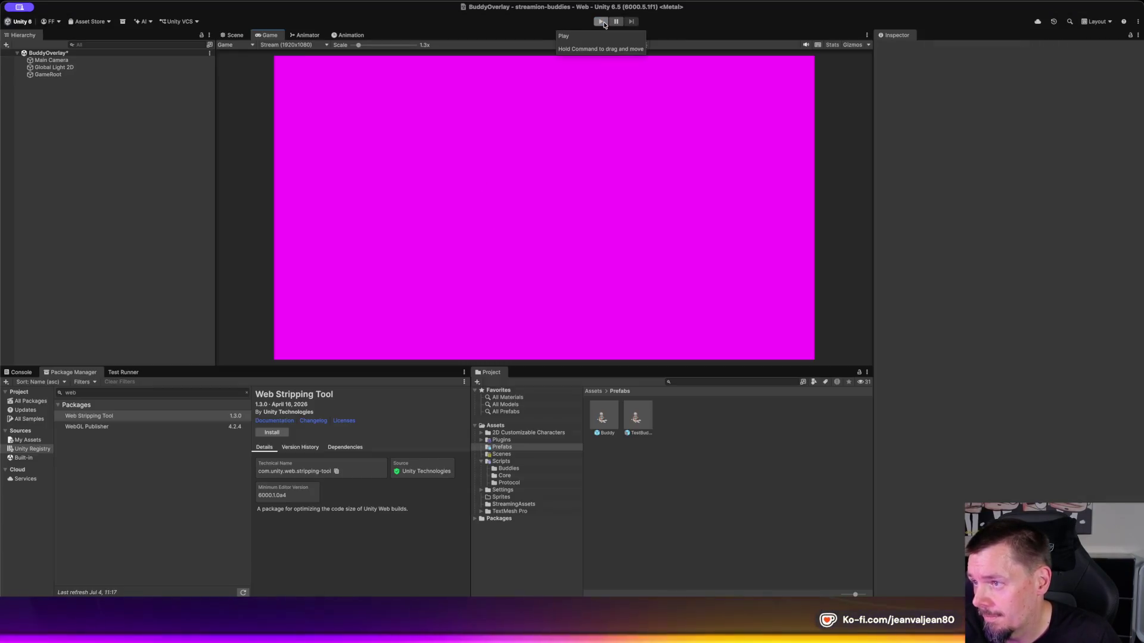
Step: Reopen Build Profiles and delete the active Web - Desktop - Development profile
{"action": "left_click", "coordinate": [30, 5]}
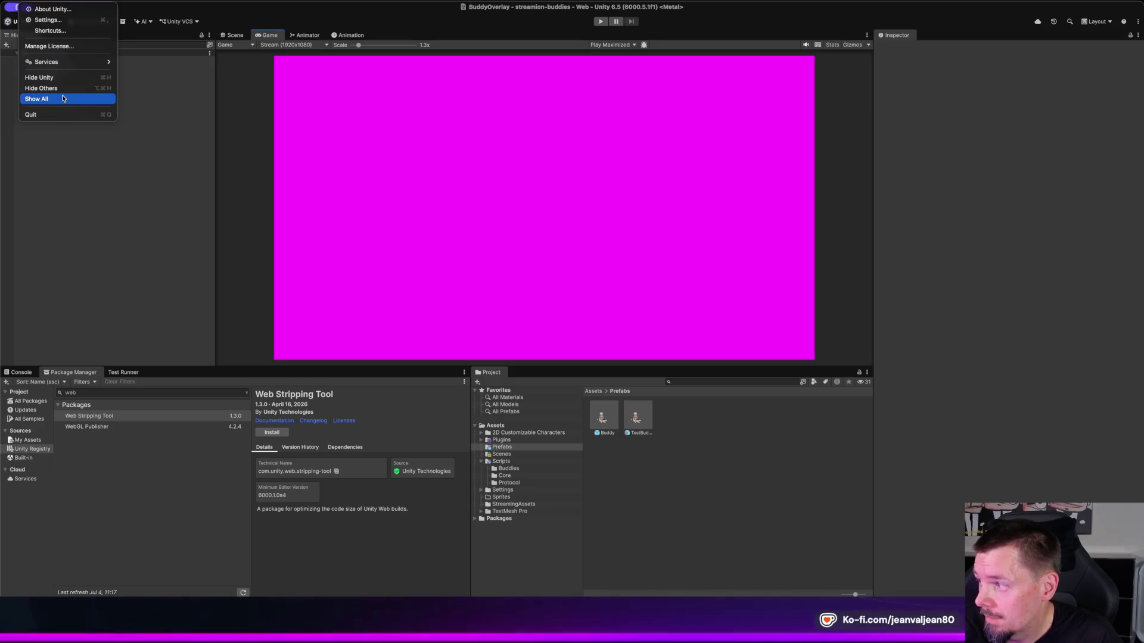
{"action": "mouse_move", "coordinate": [19, 4]}
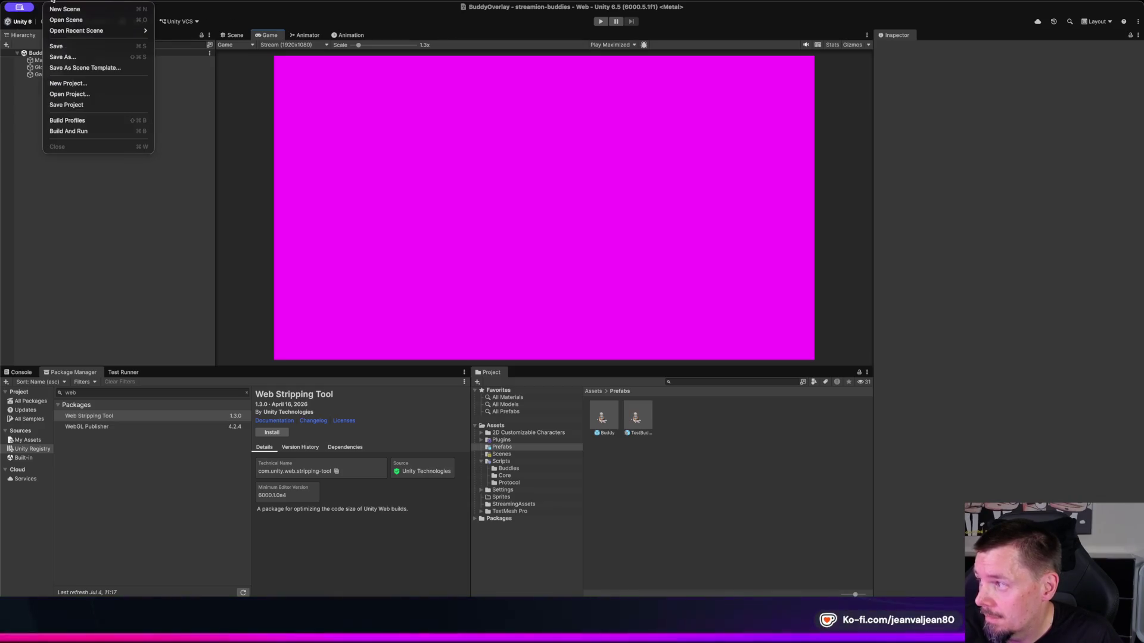
{"action": "left_click", "coordinate": [94, 122]}
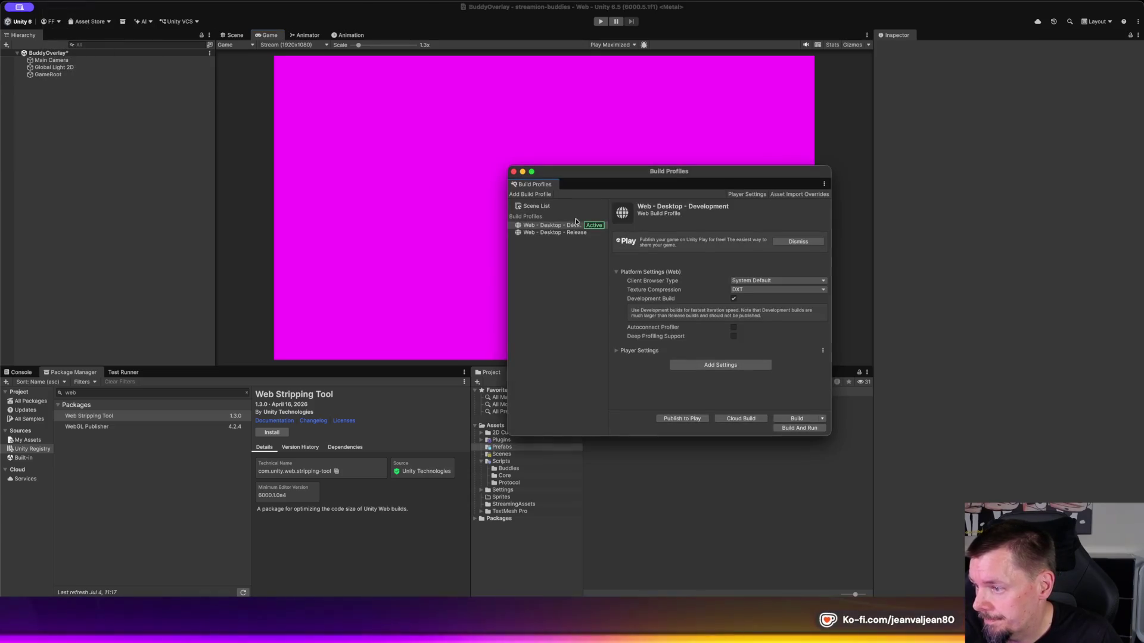
{"action": "left_click", "coordinate": [548, 234]}
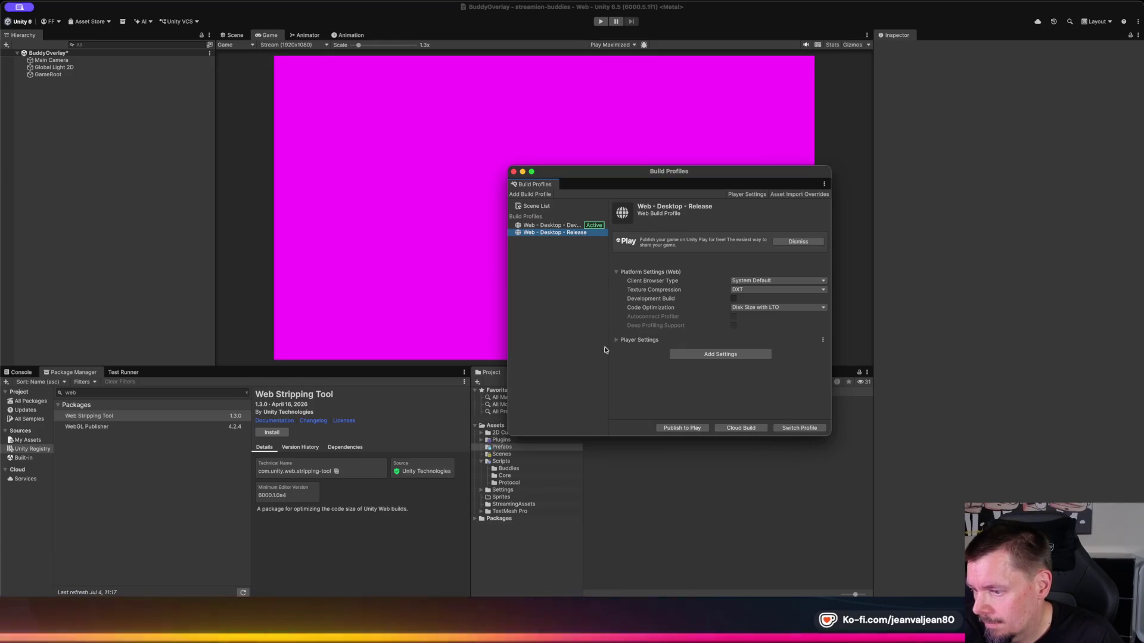
{"action": "left_click", "coordinate": [553, 225]}
{"action": "right_click", "coordinate": [555, 228]}
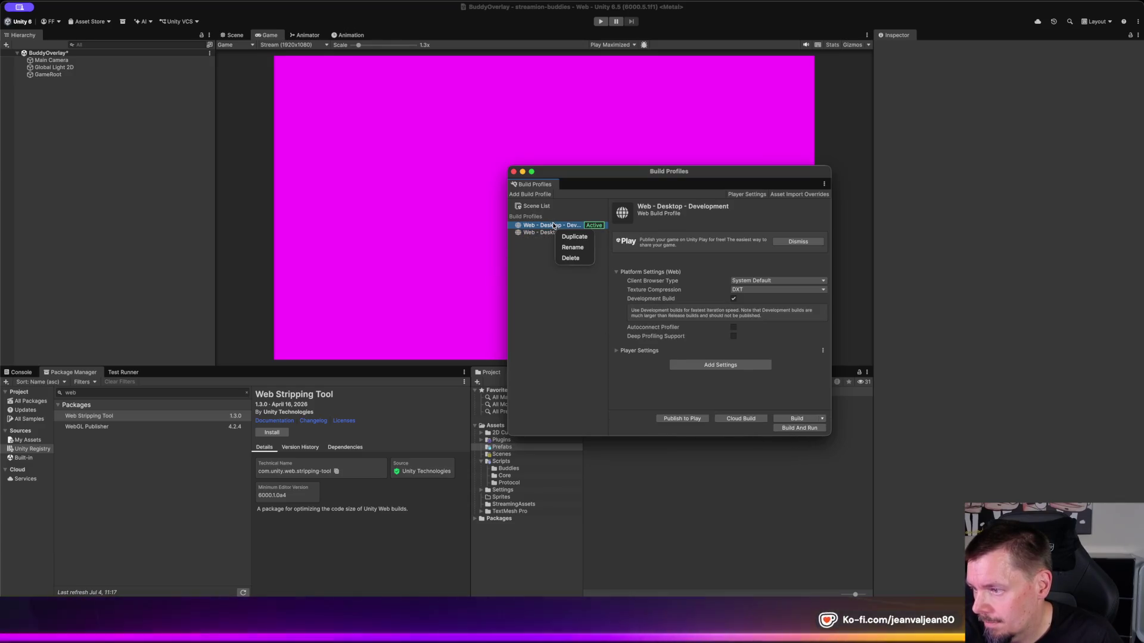
{"action": "left_click", "coordinate": [571, 258]}
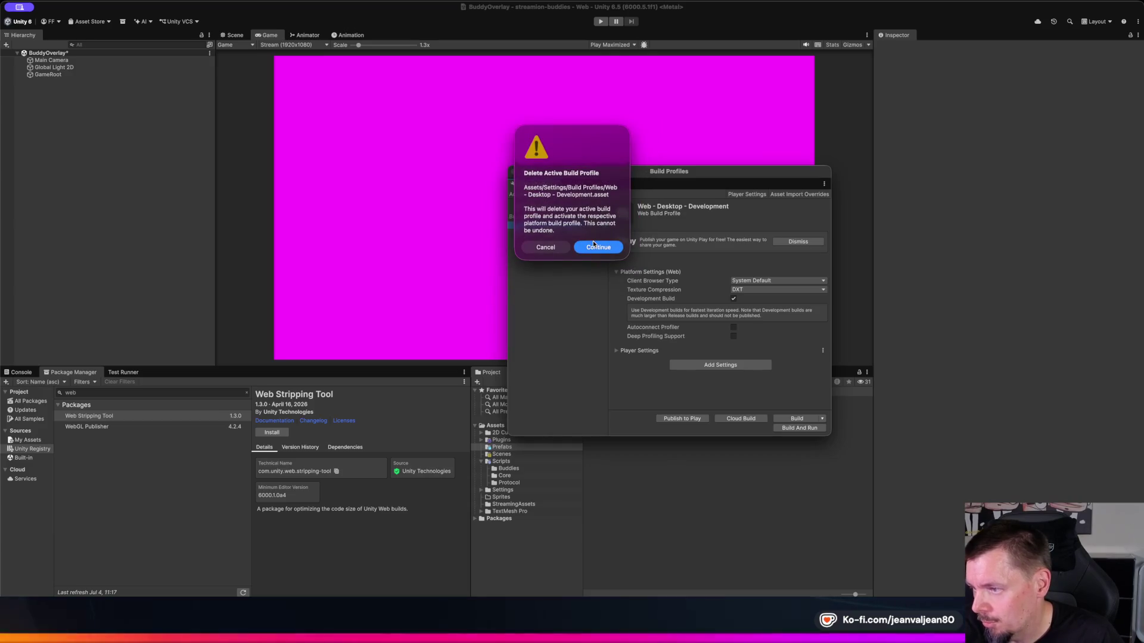
{"action": "left_click", "coordinate": [594, 245]}
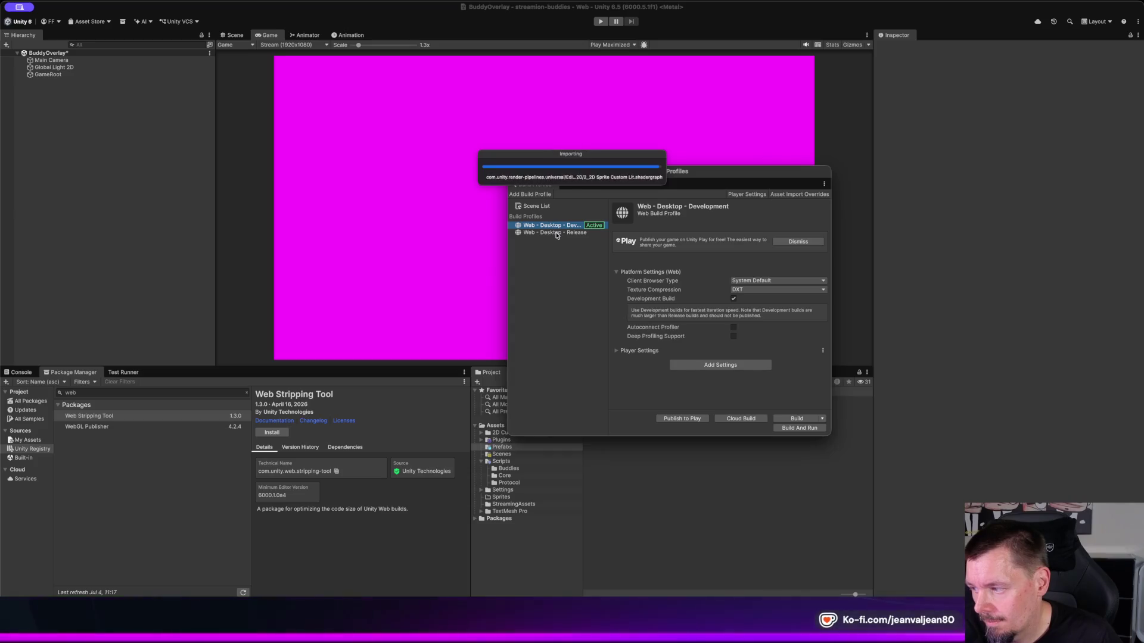
Step: Delete the Web - Desktop - Release build profile
{"action": "left_click", "coordinate": [557, 233]}
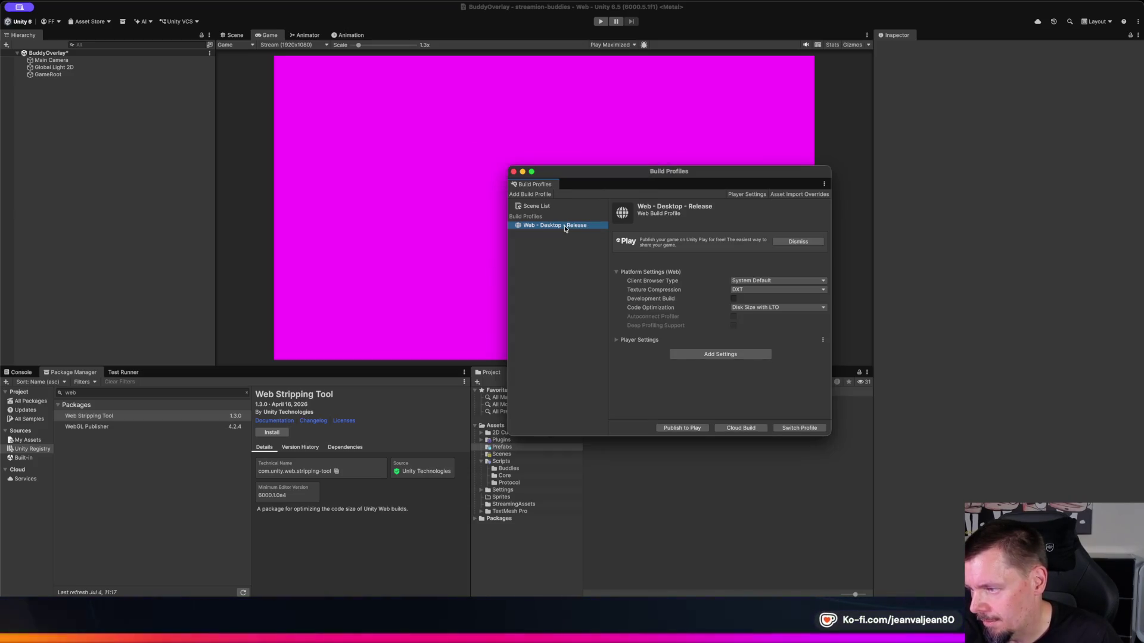
{"action": "right_click", "coordinate": [564, 229]}
{"action": "left_click", "coordinate": [602, 262]}
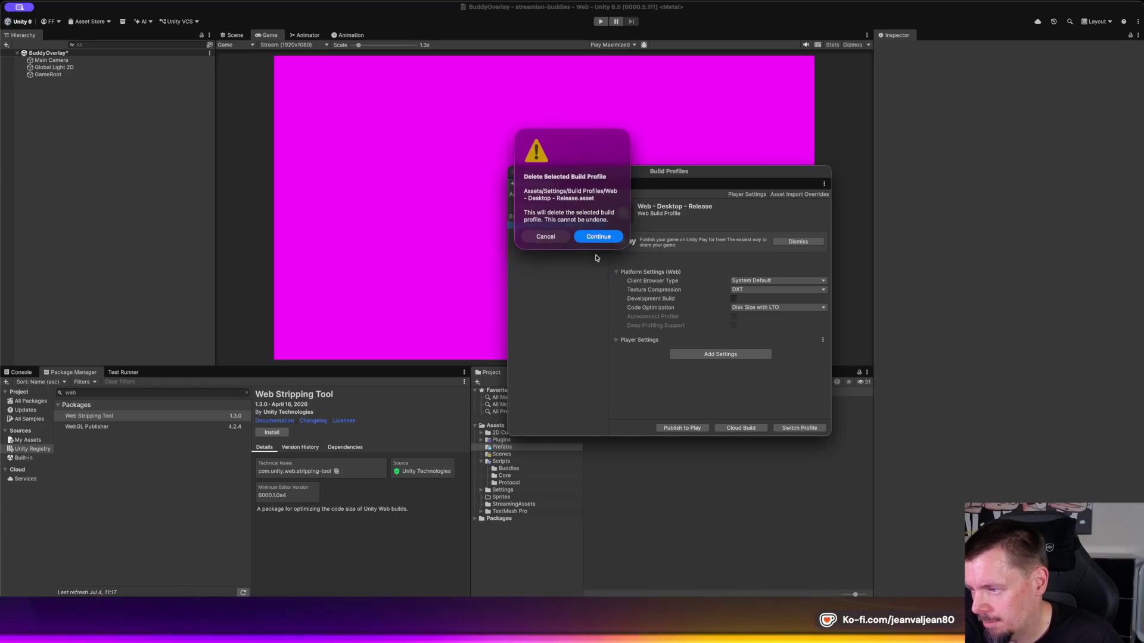
{"action": "left_click", "coordinate": [601, 237]}
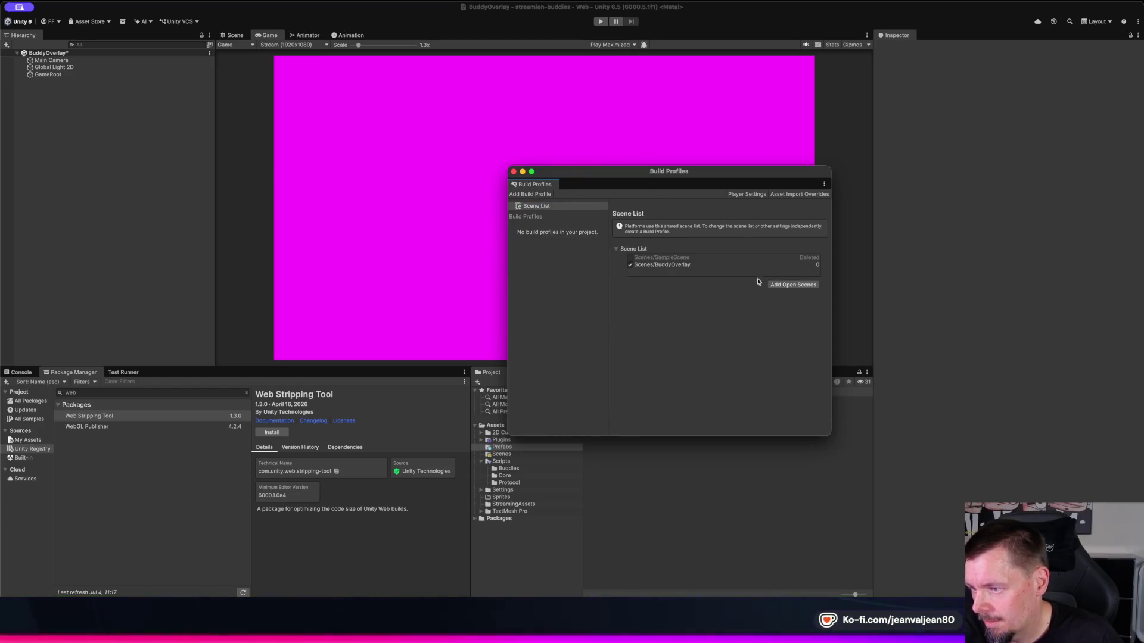
Step: Remove Scenes/BuddyOverlay from the scene list, close Build Profiles, and enter Play mode
{"action": "left_click", "coordinate": [700, 264]}
{"action": "right_click", "coordinate": [753, 266]}
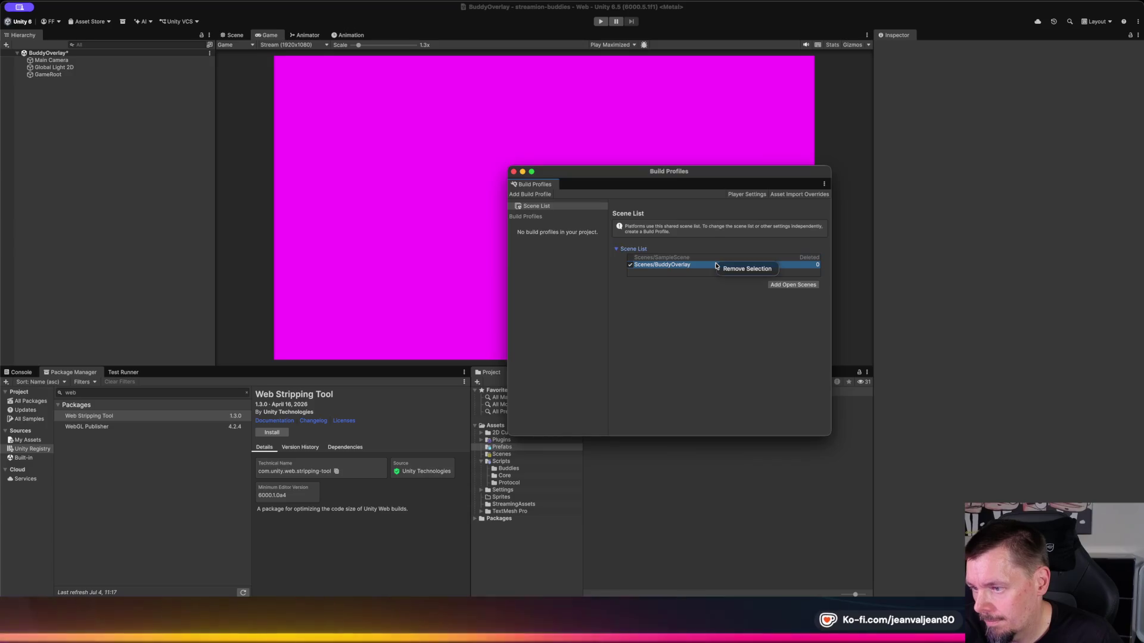
{"action": "left_click", "coordinate": [753, 269]}
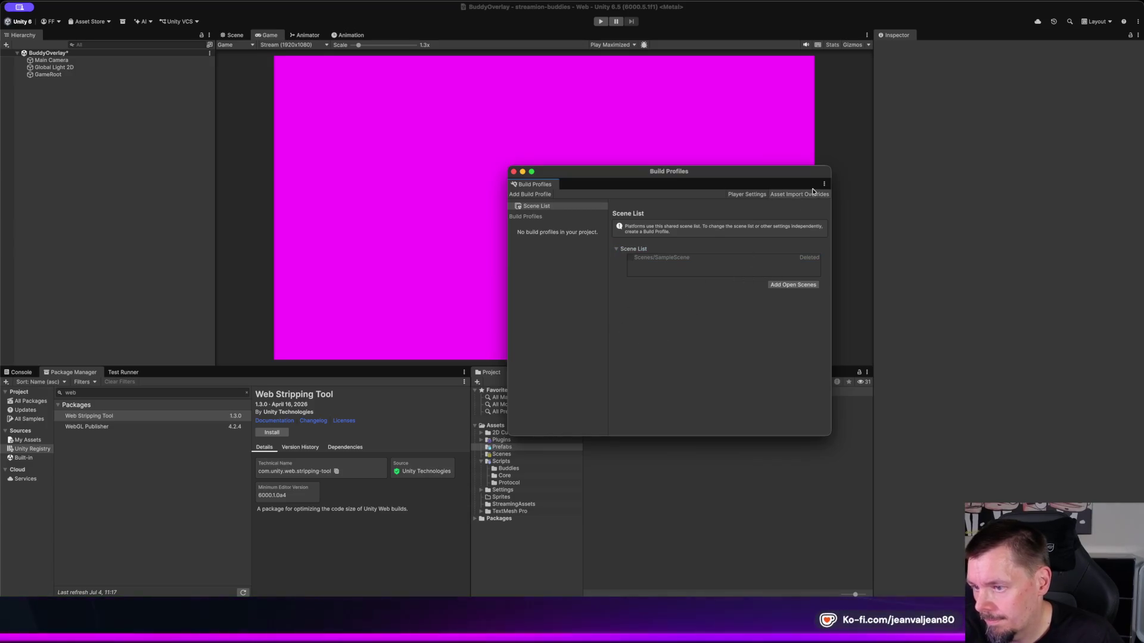
{"action": "left_click", "coordinate": [514, 172]}
{"action": "left_click", "coordinate": [603, 22]}
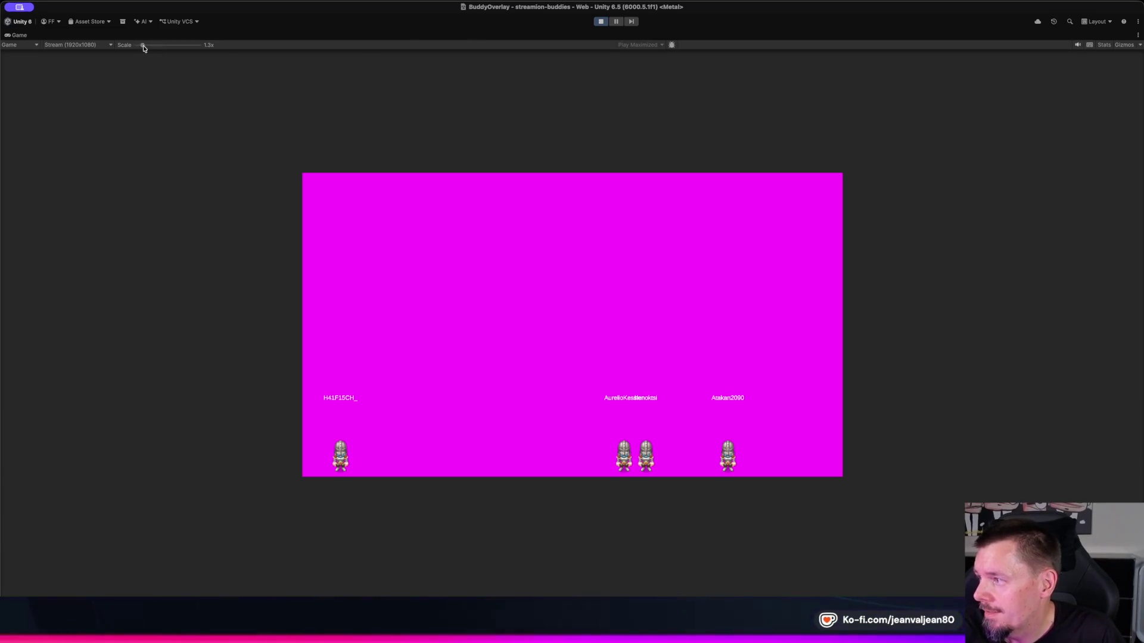
Step: Set the Game view scale to 1x and exit play mode
{"action": "left_click_drag", "start_coordinate": [143, 45], "coordinate": [135, 46]}
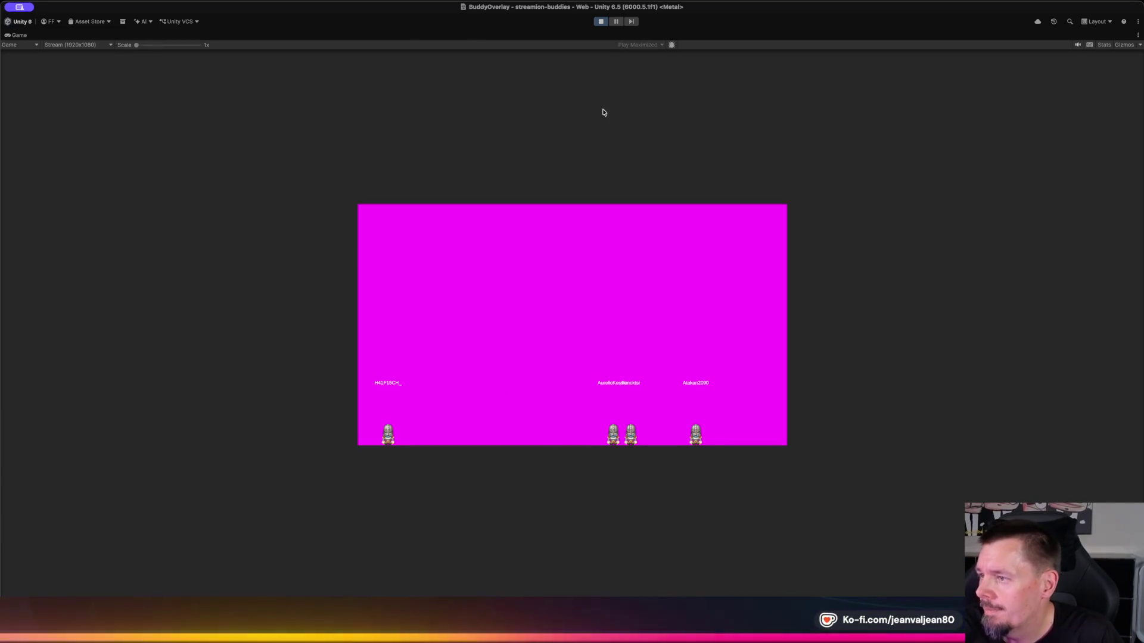
{"action": "left_click", "coordinate": [601, 21]}
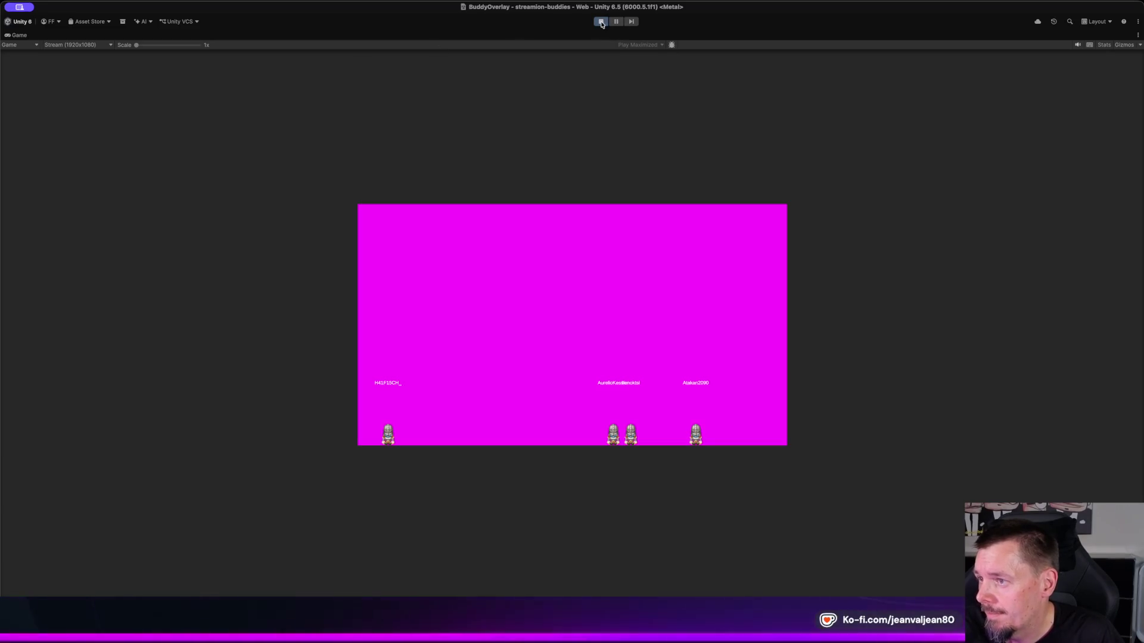
Step: Switch play mode to Play Focused, run the BuddyOverlay scene, then bring Firefox forward
{"action": "left_click", "coordinate": [610, 47]}
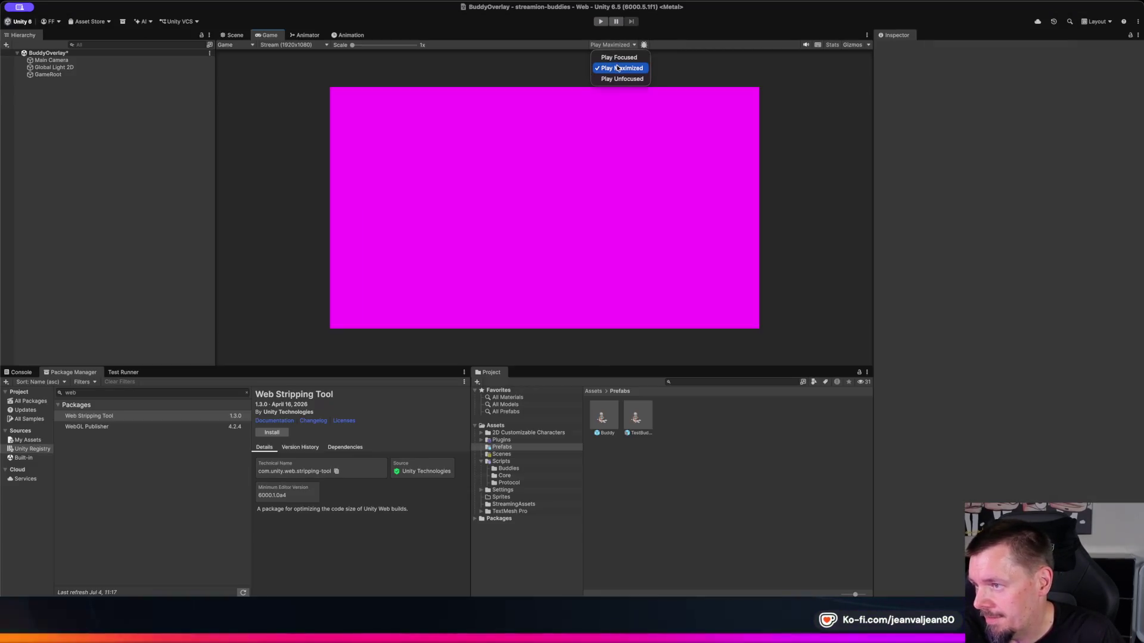
{"action": "left_click", "coordinate": [607, 55]}
{"action": "left_click", "coordinate": [601, 22]}
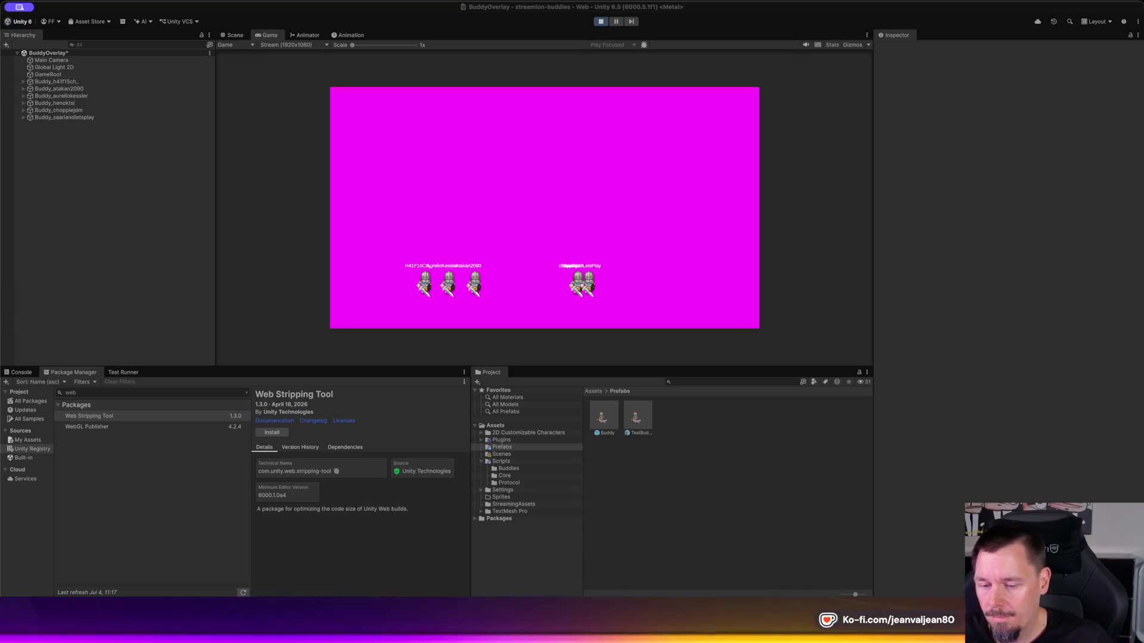
{"action": "key", "text": "super+Tab"}
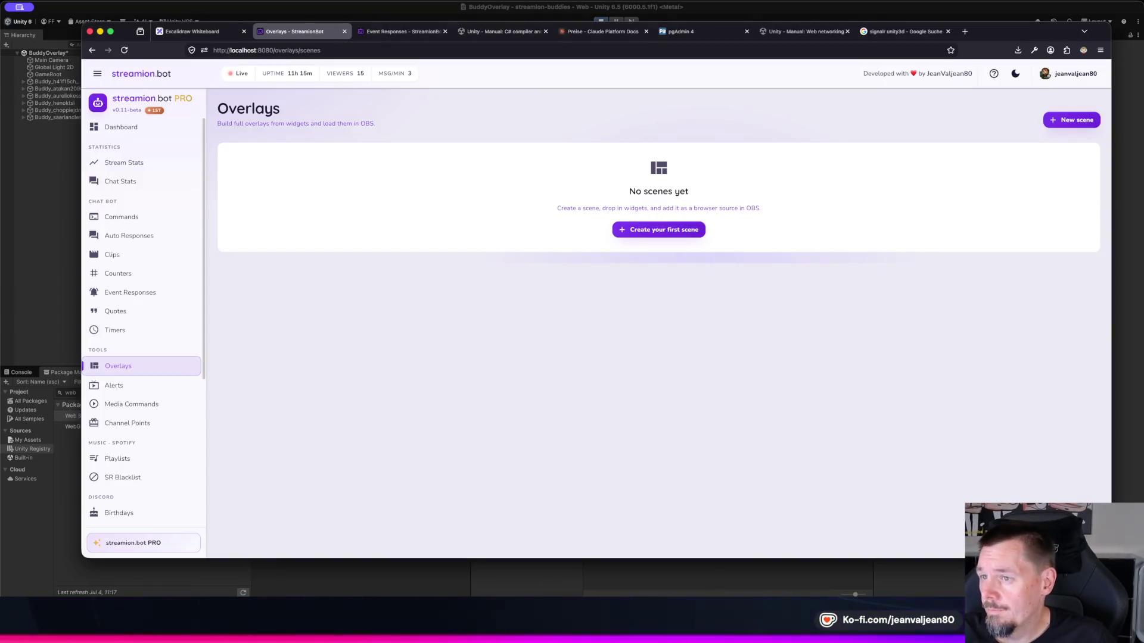
Step: Search Google for 'unity webgl transparent background' and open the transparent WebGL canvas forum thread
{"action": "left_click", "coordinate": [903, 31]}
{"action": "left_click", "coordinate": [815, 50]}
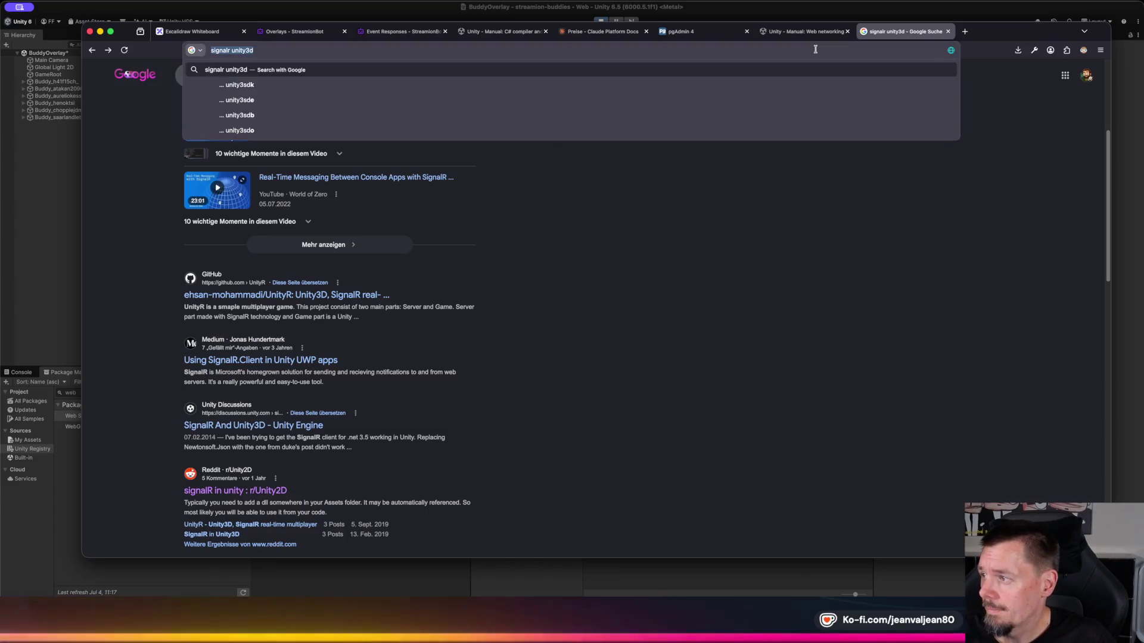
{"action": "type", "text": "unity webgl "}
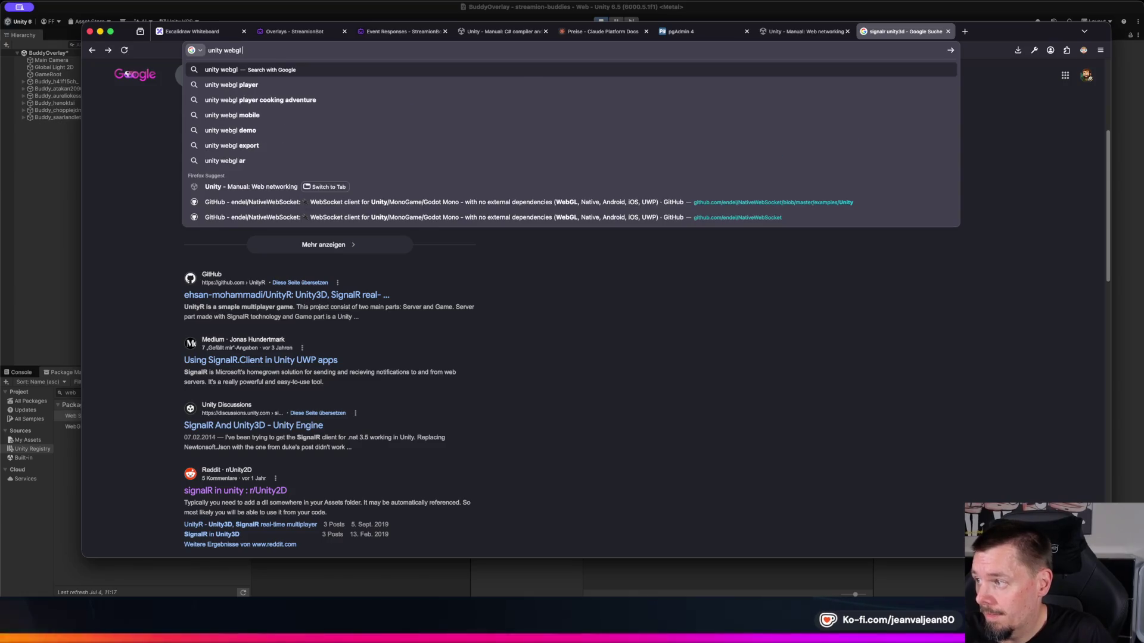
{"action": "type", "text": "transpa"}
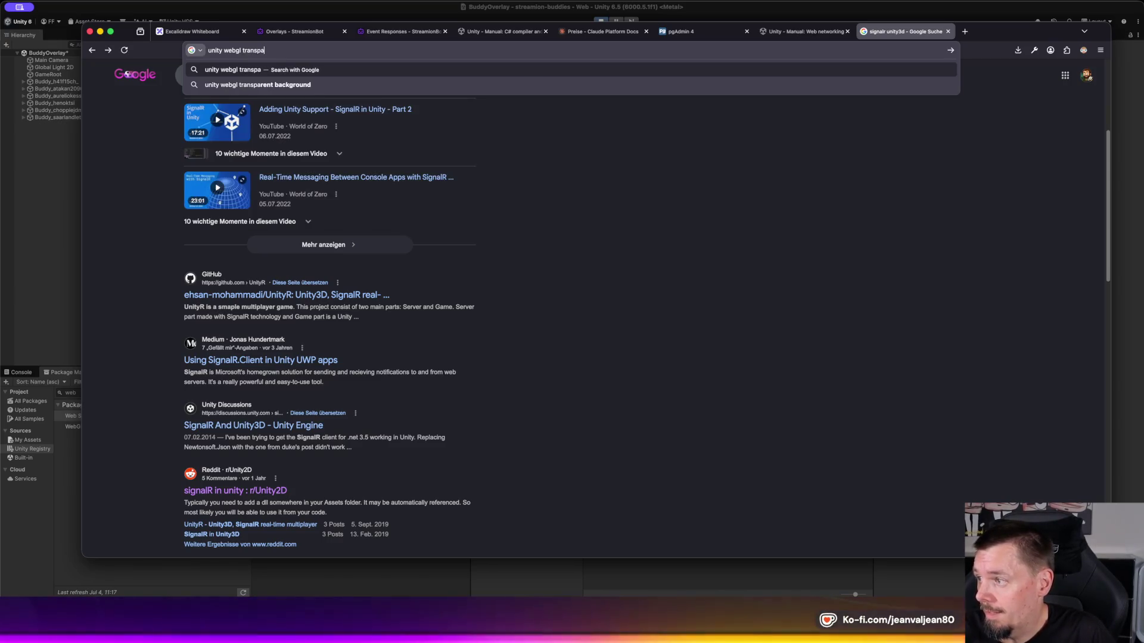
{"action": "type", "text": "rent background"}
{"action": "key", "text": "Return"}
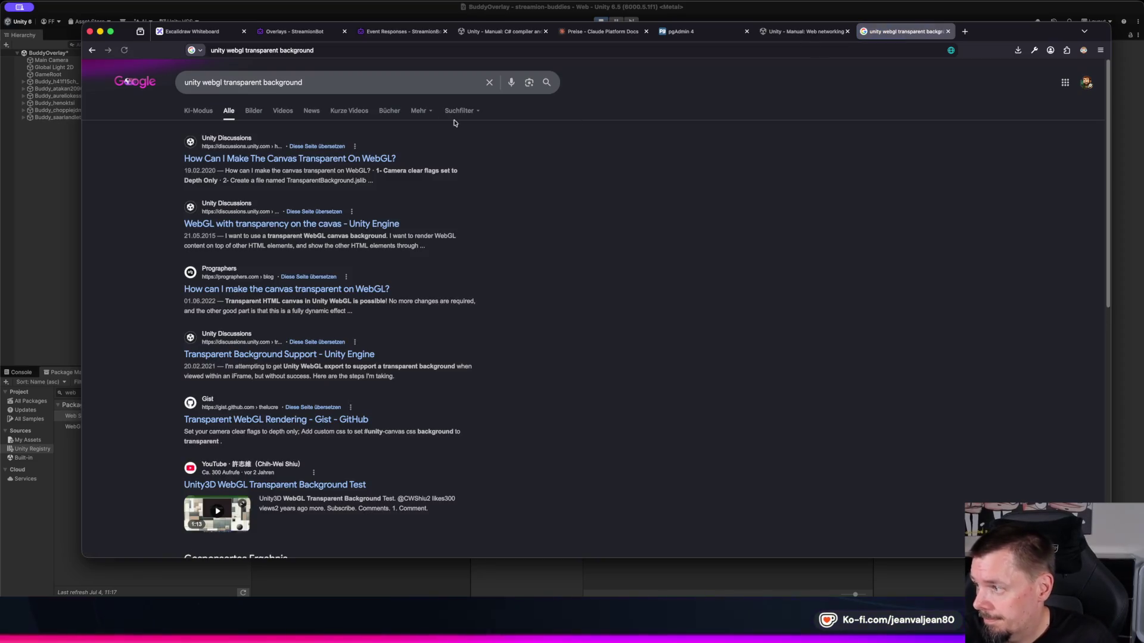
{"action": "left_click", "coordinate": [334, 162]}
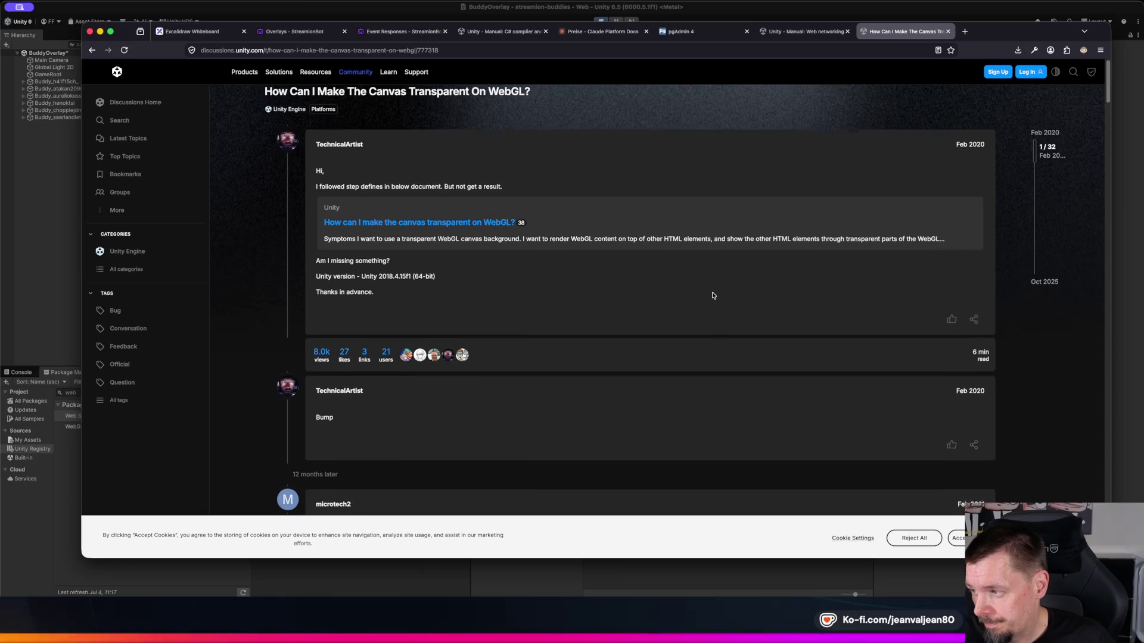
{"action": "scroll", "coordinate": [713, 295], "scroll_direction": "down", "scroll_amount": 1}
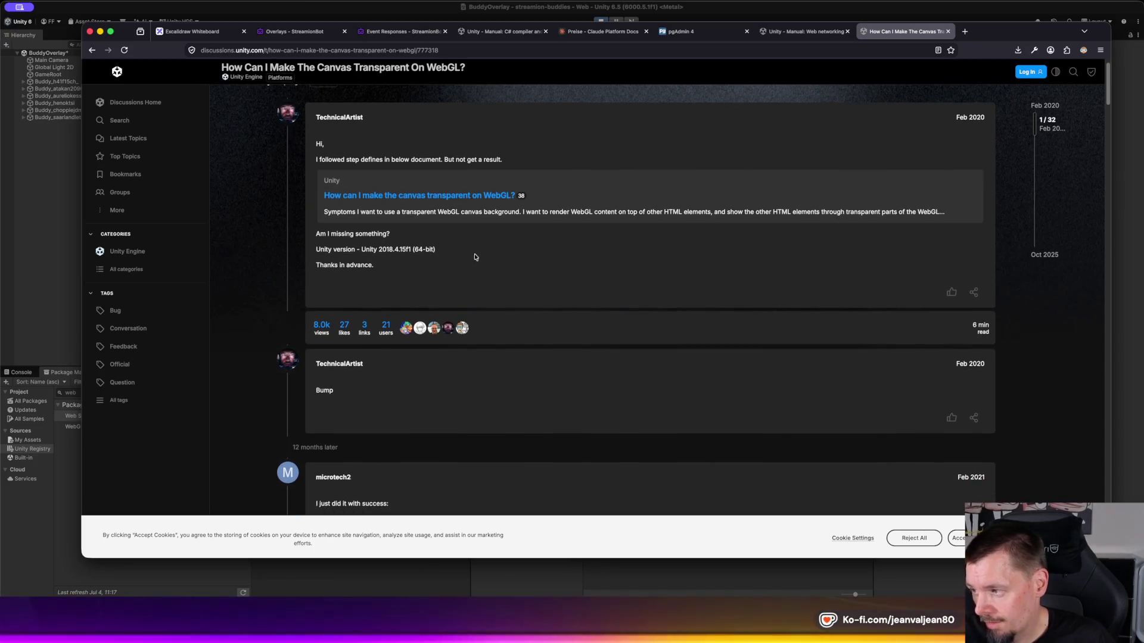
{"action": "scroll", "coordinate": [557, 276], "scroll_direction": "down", "scroll_amount": 3}
{"action": "scroll", "coordinate": [557, 276], "scroll_direction": "down", "scroll_amount": 5}
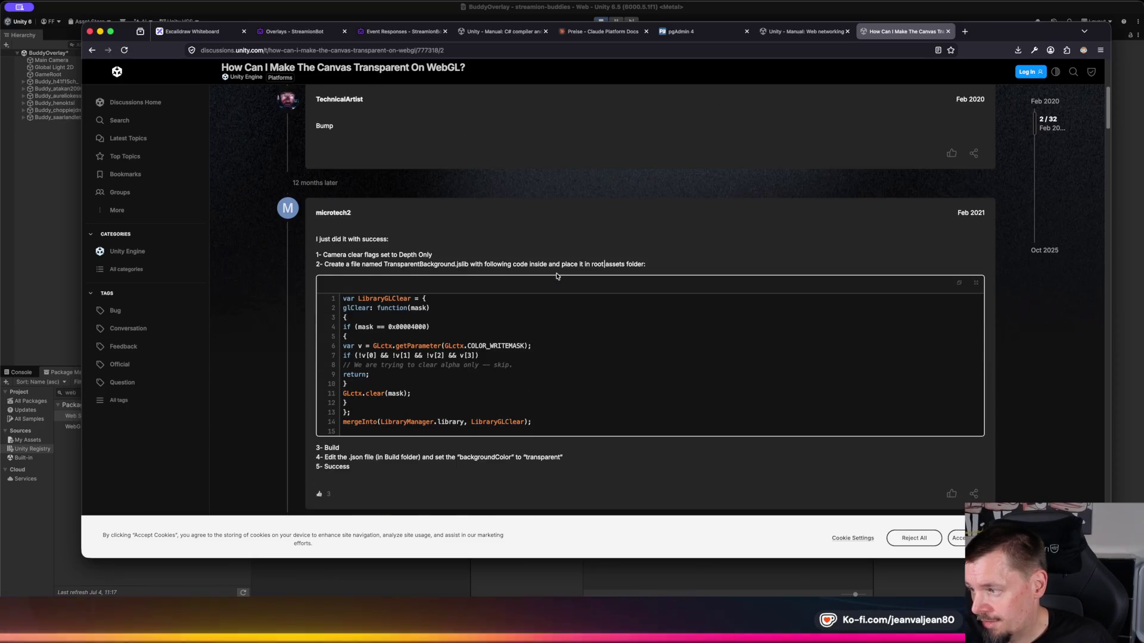
{"action": "scroll", "coordinate": [556, 276], "scroll_direction": "down", "scroll_amount": 1}
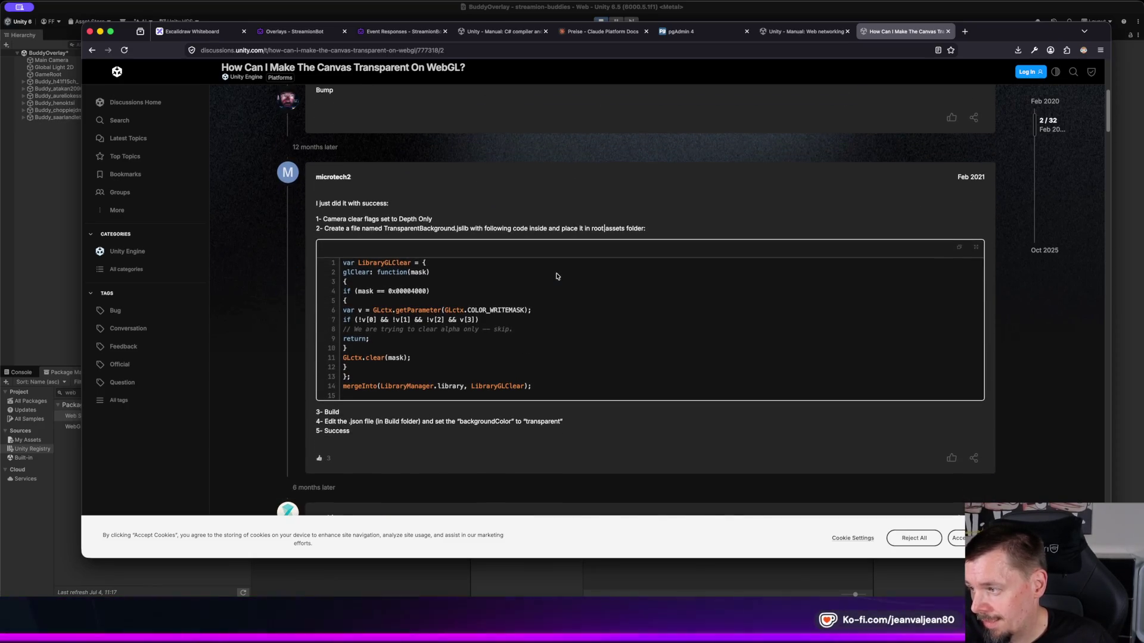
{"action": "scroll", "coordinate": [557, 276], "scroll_direction": "down", "scroll_amount": 1}
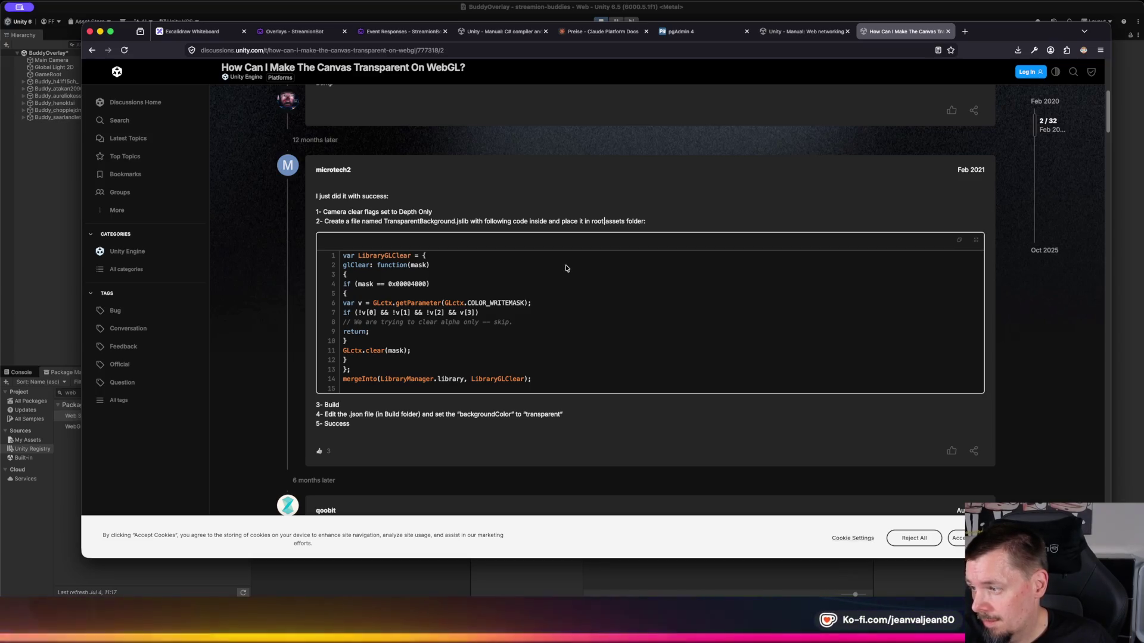
{"action": "scroll", "coordinate": [567, 268], "scroll_direction": "down", "scroll_amount": 1}
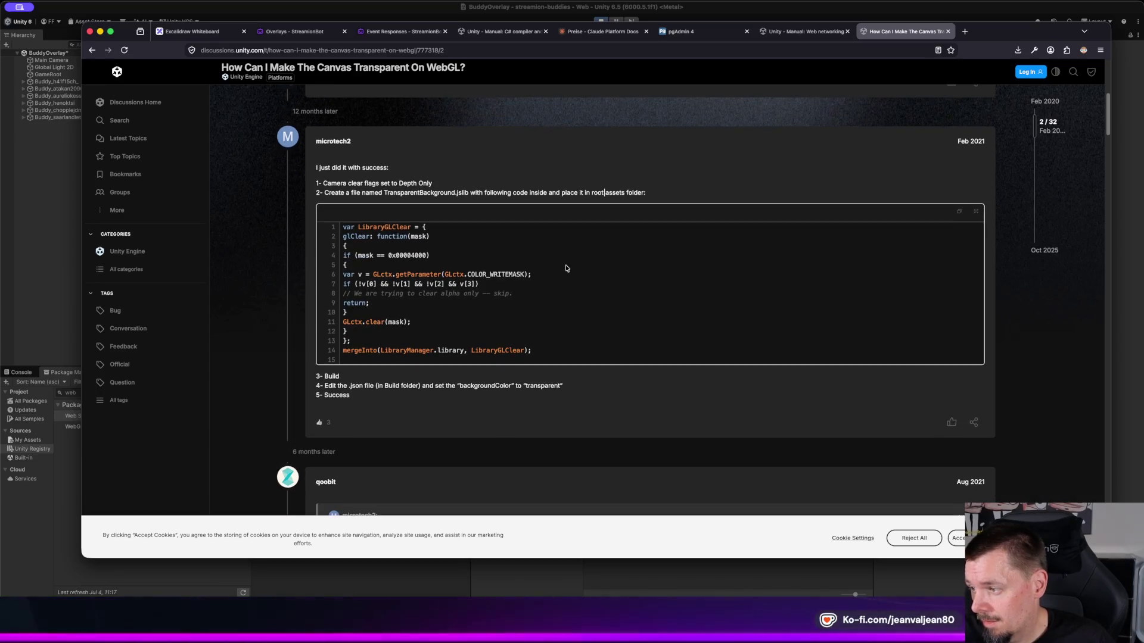
{"action": "scroll", "coordinate": [567, 268], "scroll_direction": "down", "scroll_amount": 1}
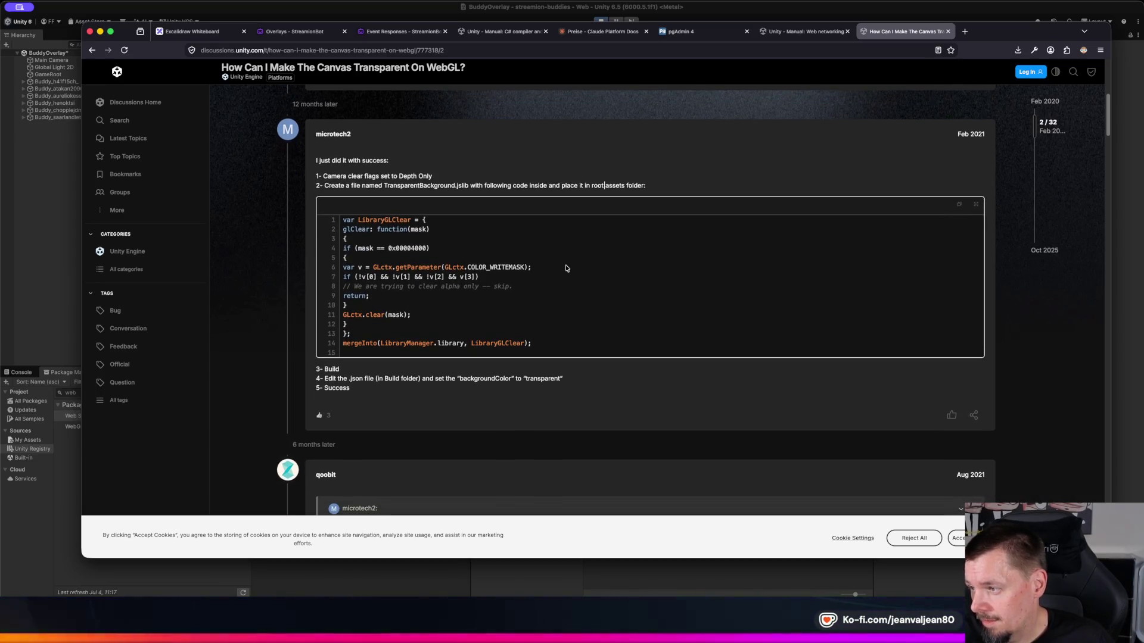
{"action": "scroll", "coordinate": [567, 268], "scroll_direction": "down", "scroll_amount": 1}
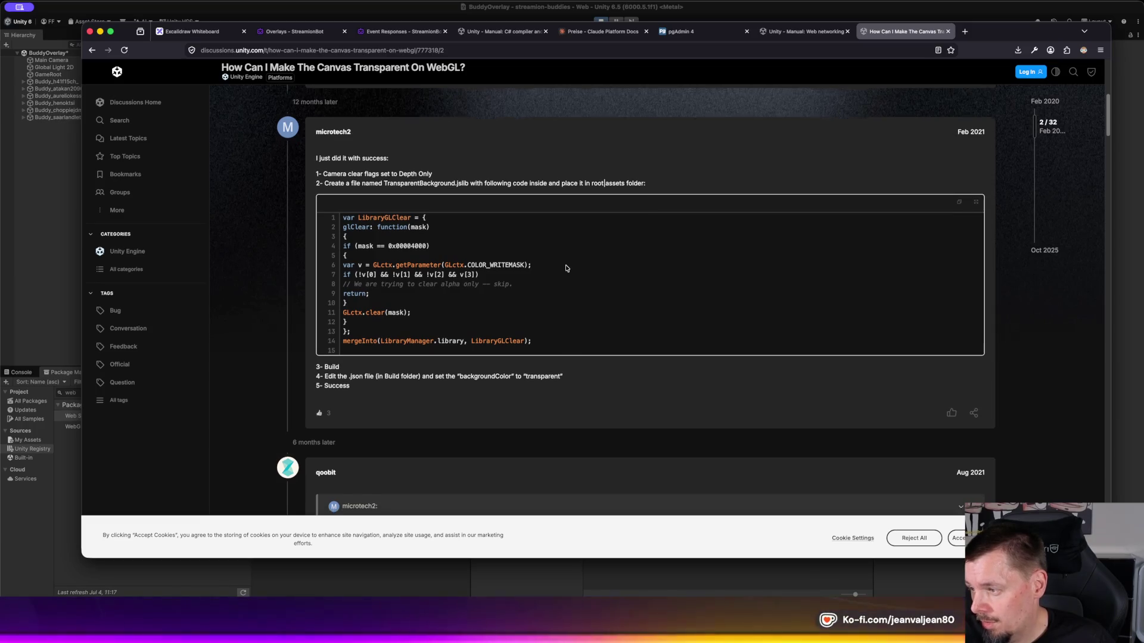
{"action": "scroll", "coordinate": [566, 268], "scroll_direction": "down", "scroll_amount": 1}
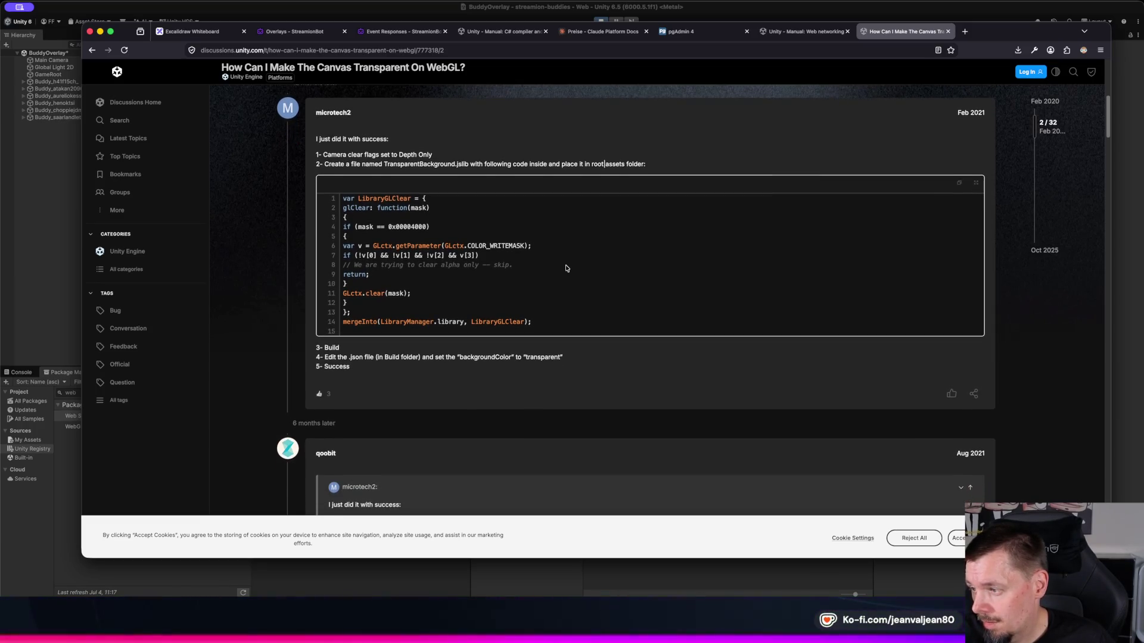
{"action": "scroll", "coordinate": [567, 268], "scroll_direction": "down", "scroll_amount": 5}
{"action": "scroll", "coordinate": [566, 268], "scroll_direction": "down", "scroll_amount": 5}
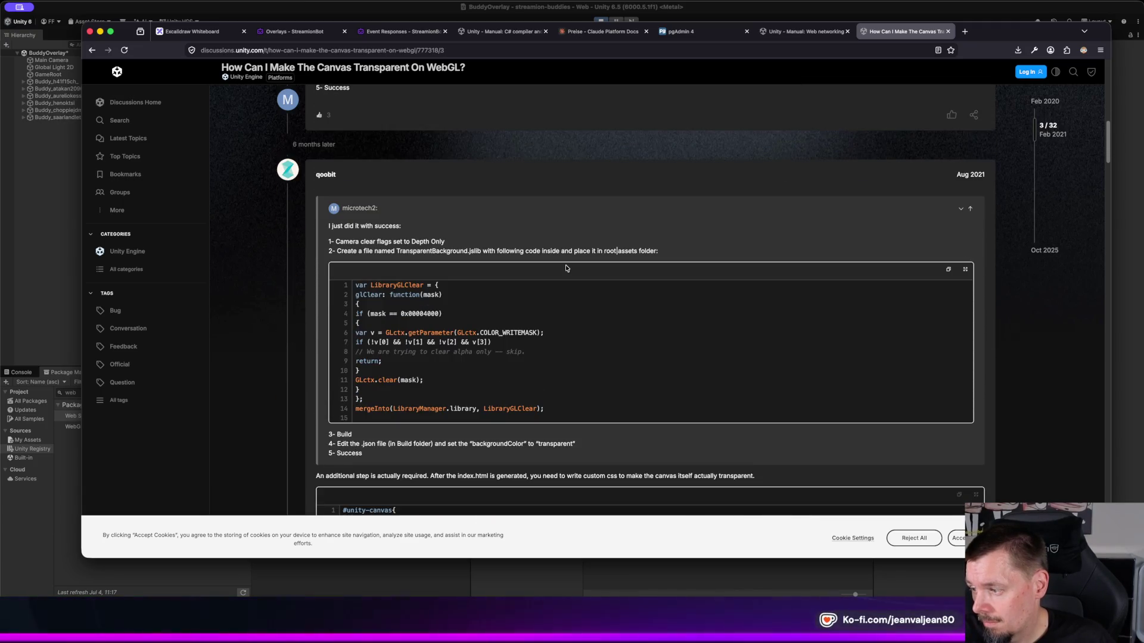
{"action": "scroll", "coordinate": [567, 268], "scroll_direction": "down", "scroll_amount": 6}
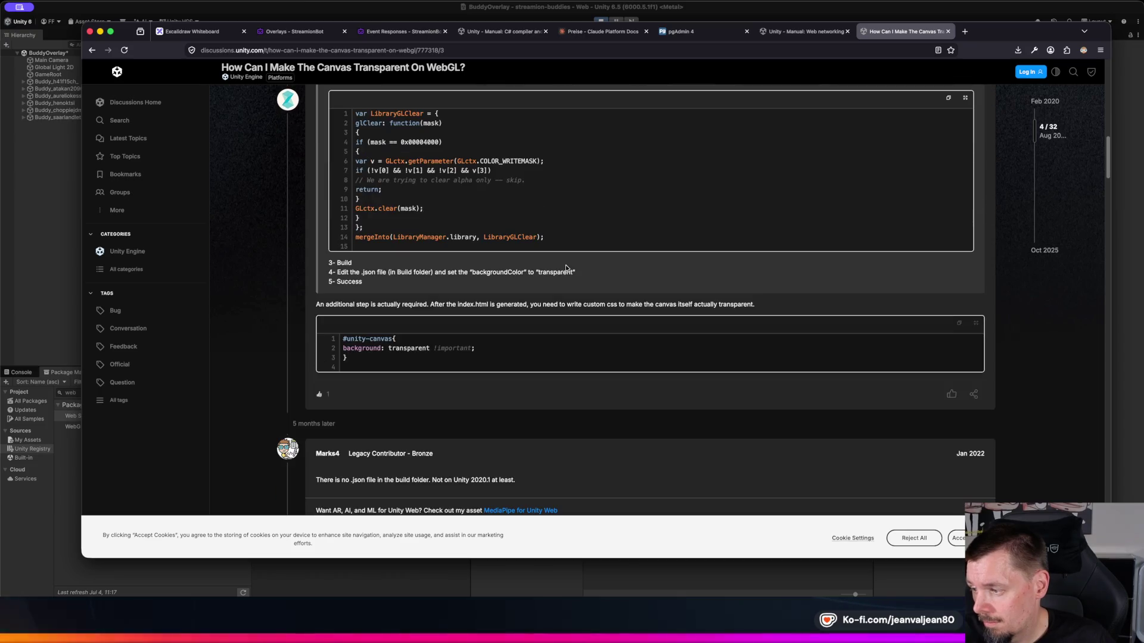
{"action": "scroll", "coordinate": [567, 268], "scroll_direction": "down", "scroll_amount": 5}
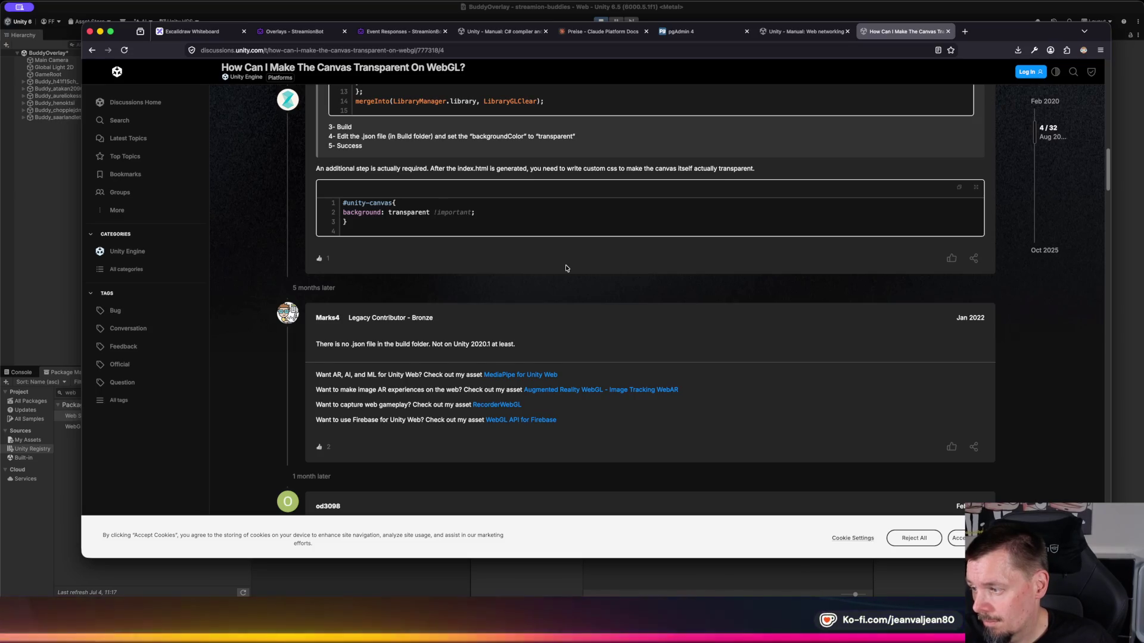
{"action": "key", "text": "super+Left"}
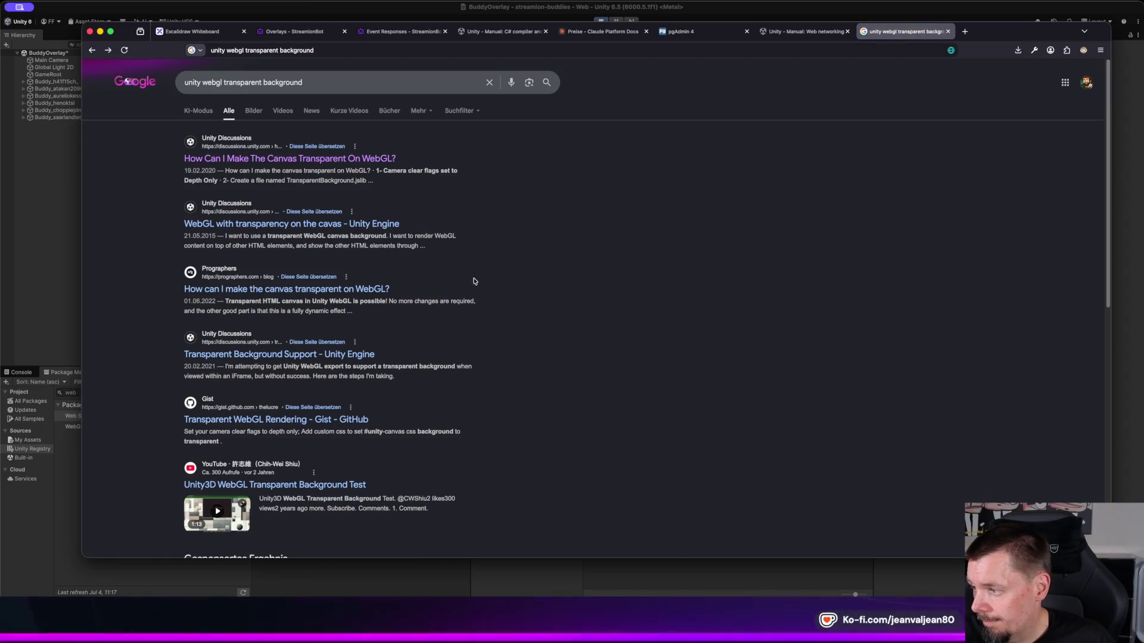
Step: Add '2026' to the search and open the 'Unity 6.1 and Transparent Applications' thread
{"action": "left_click", "coordinate": [343, 84]}
{"action": "type", "text": "2026"}
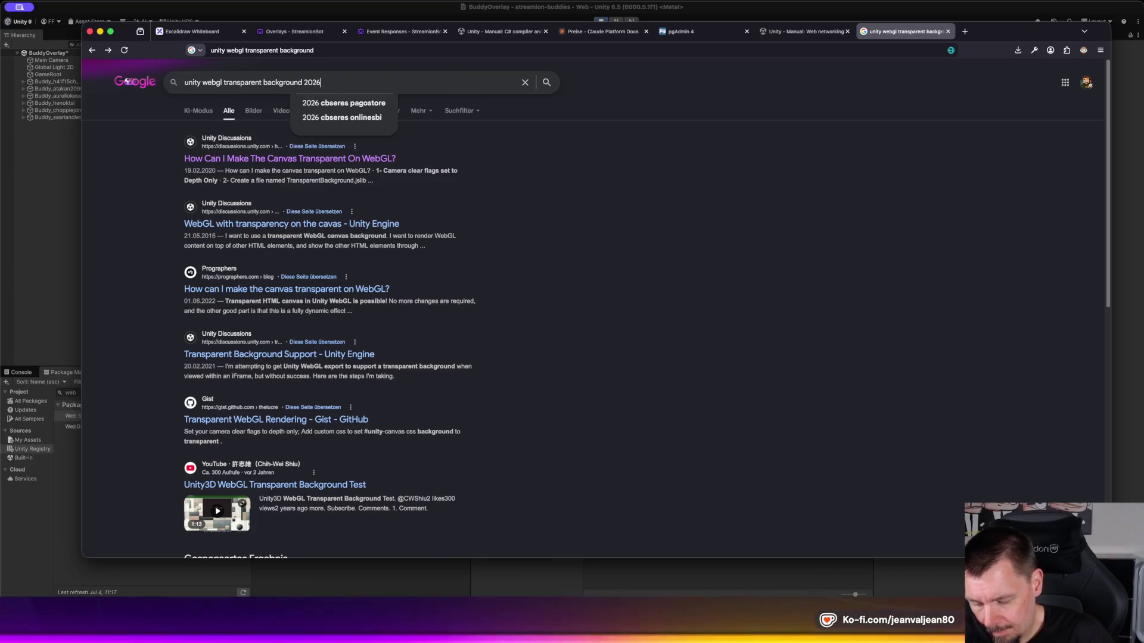
{"action": "key", "text": "Return"}
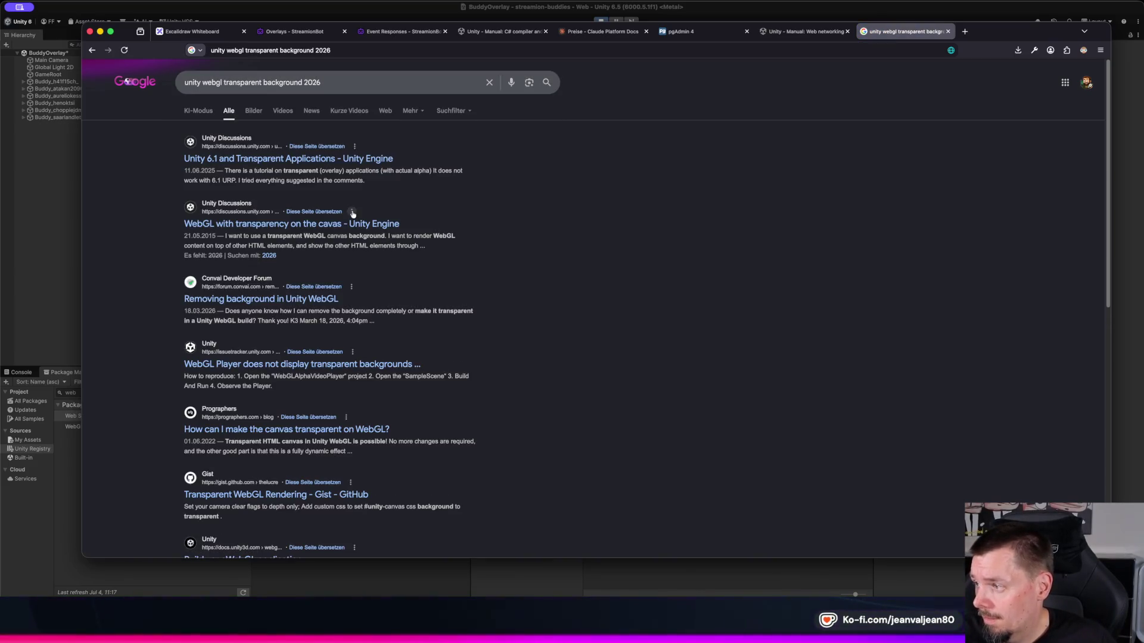
{"action": "left_click", "coordinate": [333, 159]}
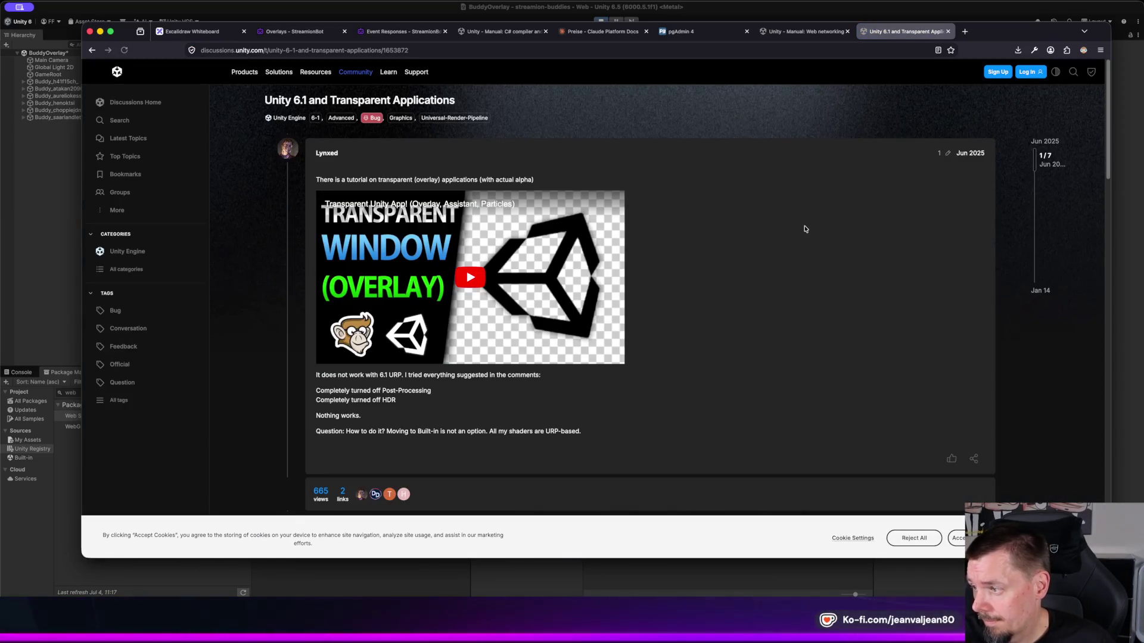
Step: Scroll through the thread and its TransparencyManager code down to Lynxed's November 2025 reply
{"action": "scroll", "coordinate": [785, 230], "scroll_direction": "down", "scroll_amount": 2}
{"action": "scroll", "coordinate": [784, 230], "scroll_direction": "down", "scroll_amount": 1}
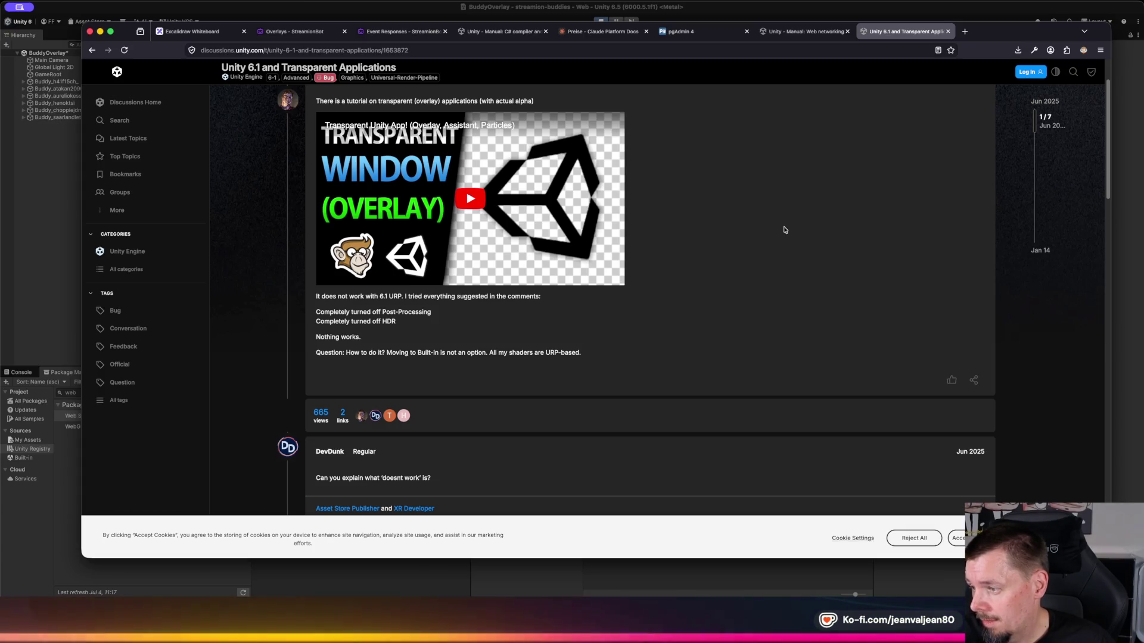
{"action": "scroll", "coordinate": [784, 230], "scroll_direction": "down", "scroll_amount": 4}
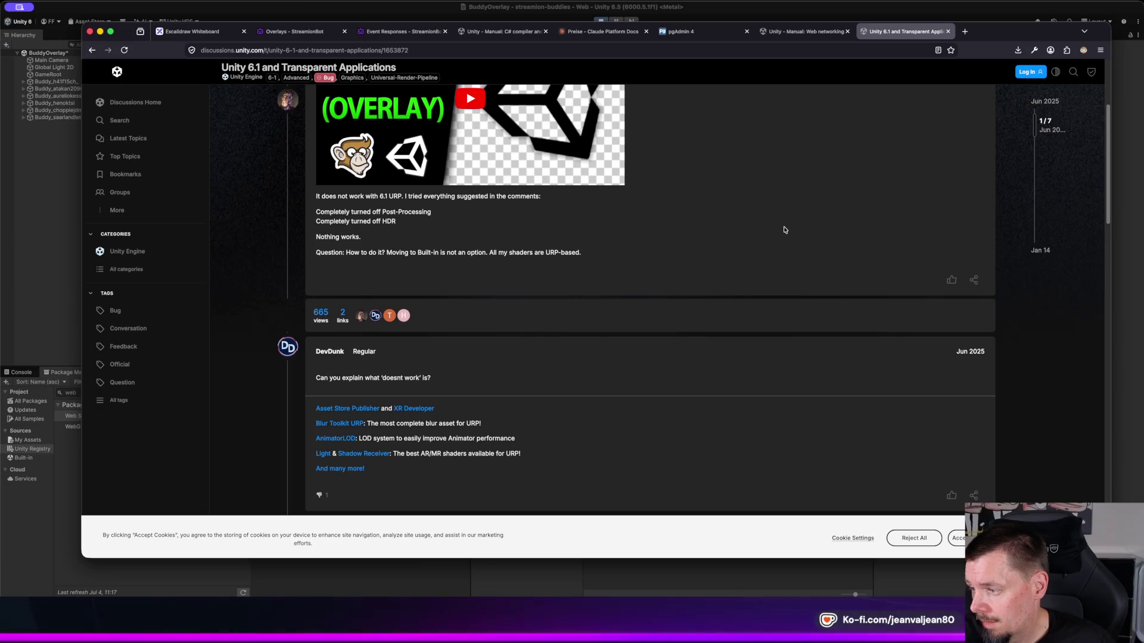
{"action": "scroll", "coordinate": [784, 230], "scroll_direction": "down", "scroll_amount": 5}
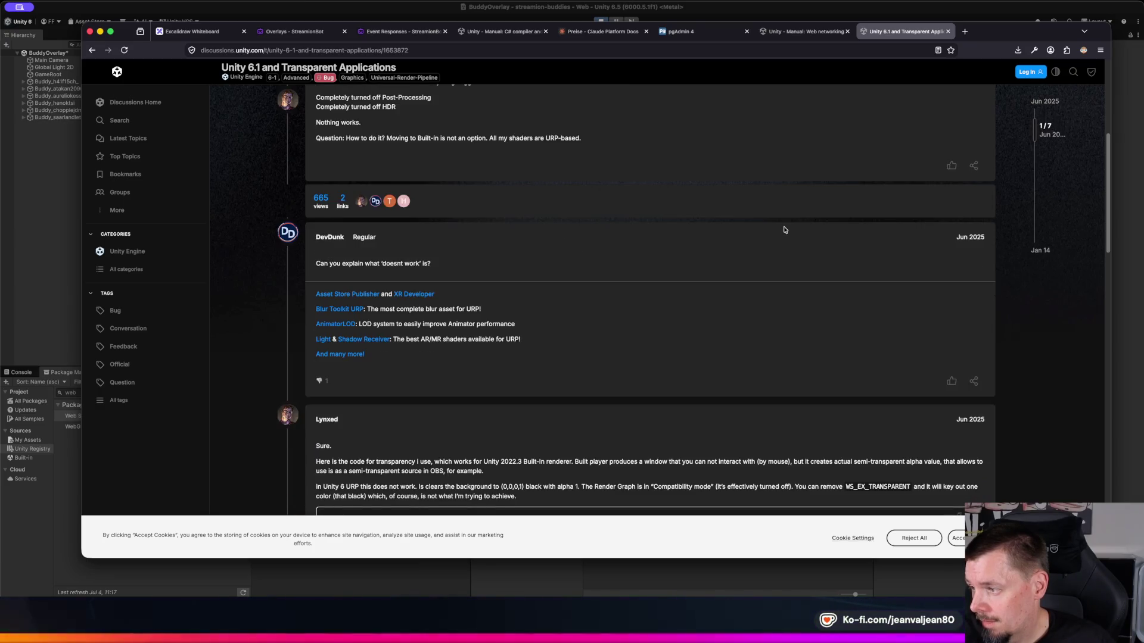
{"action": "scroll", "coordinate": [784, 230], "scroll_direction": "down", "scroll_amount": 10}
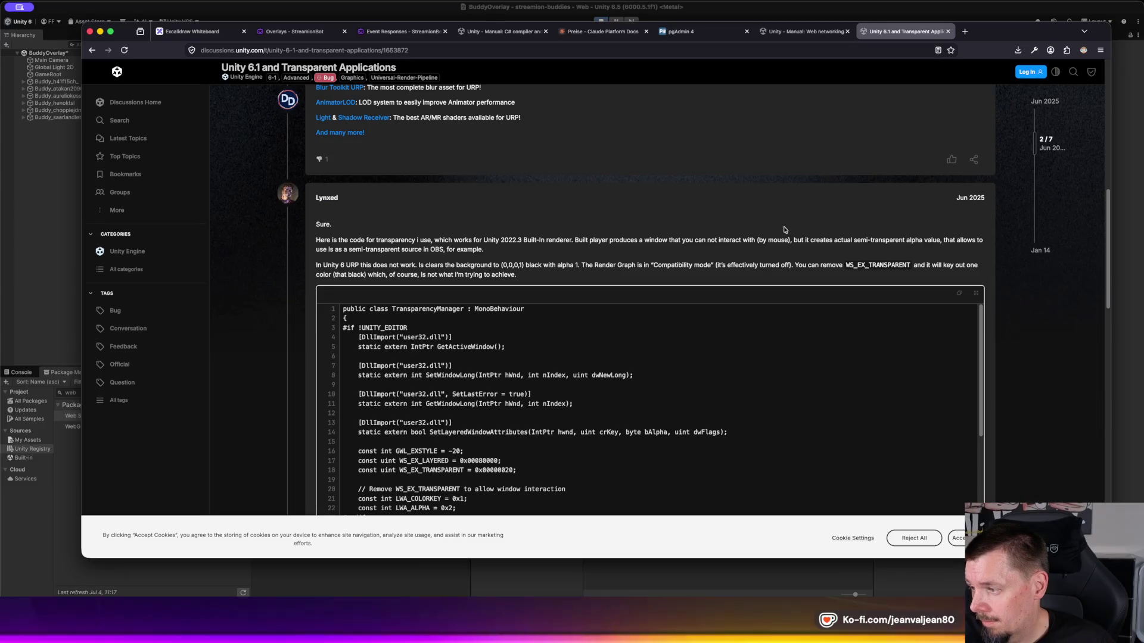
{"action": "scroll", "coordinate": [784, 230], "scroll_direction": "down", "scroll_amount": 3}
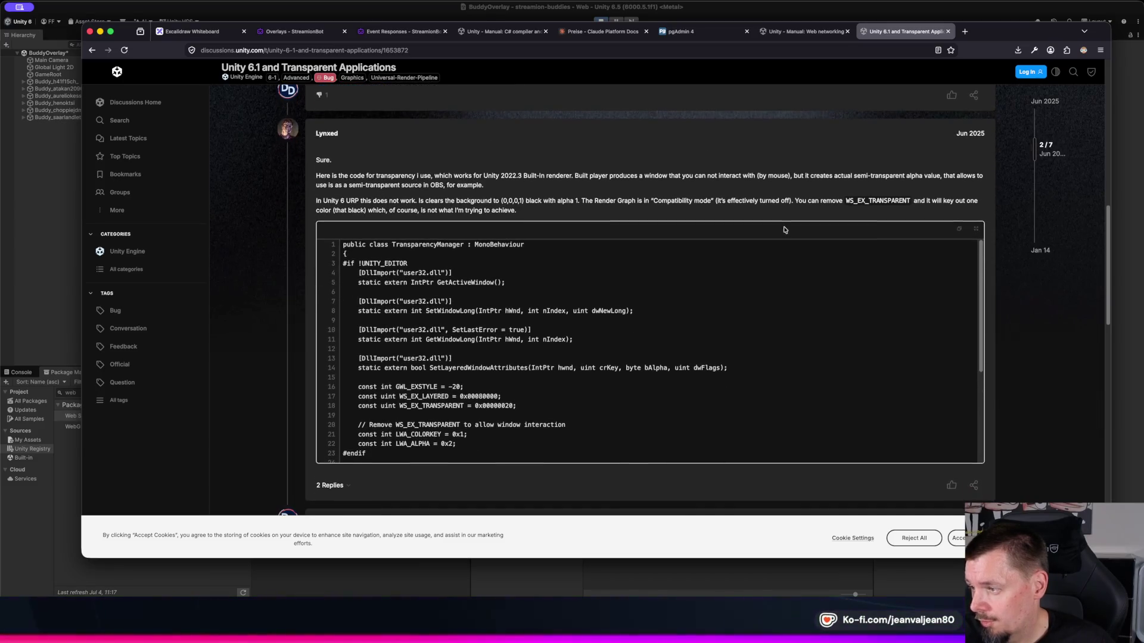
{"action": "scroll", "coordinate": [784, 230], "scroll_direction": "down", "scroll_amount": 1}
{"action": "scroll", "coordinate": [784, 230], "scroll_direction": "down", "scroll_amount": 1}
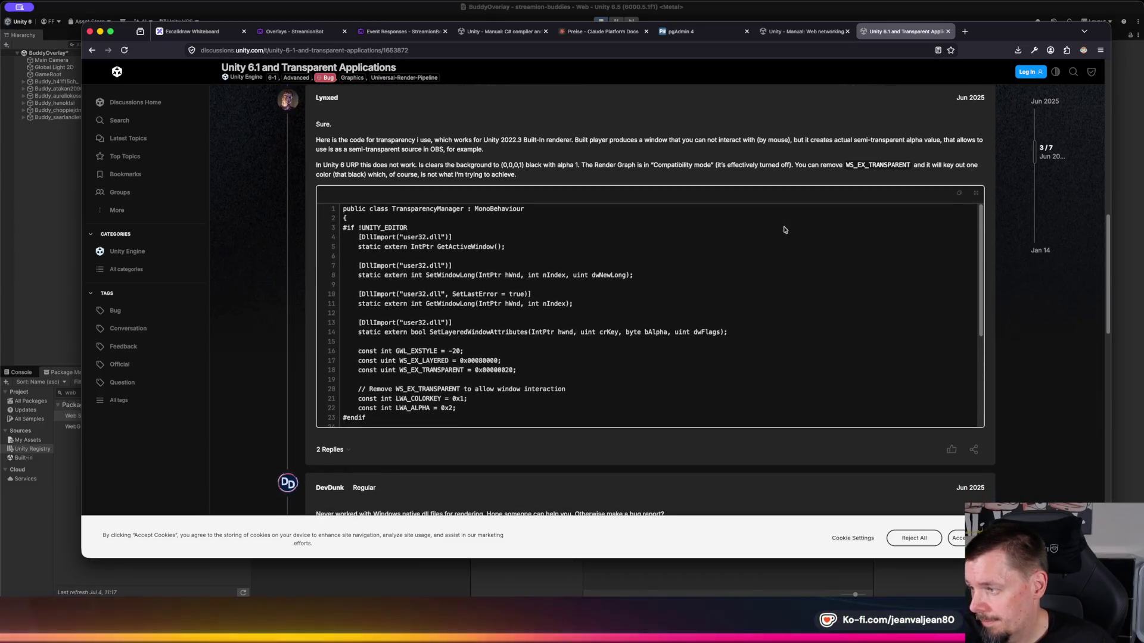
{"action": "scroll", "coordinate": [785, 229], "scroll_direction": "down", "scroll_amount": 2}
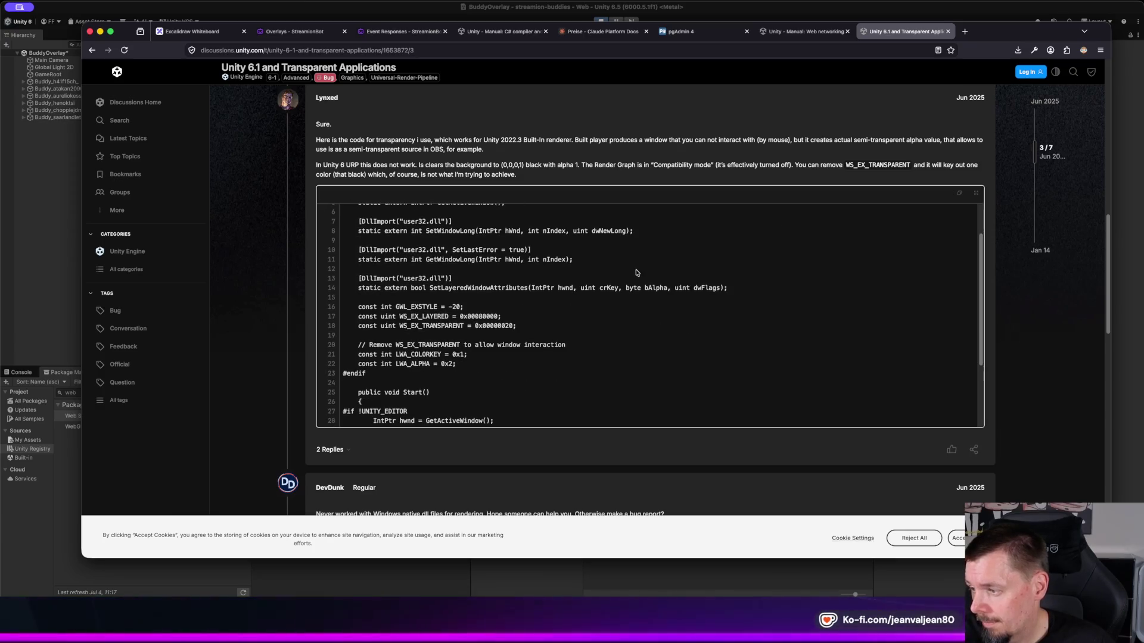
{"action": "scroll", "coordinate": [636, 272], "scroll_direction": "down", "scroll_amount": 4}
{"action": "scroll", "coordinate": [512, 286], "scroll_direction": "up", "scroll_amount": 5}
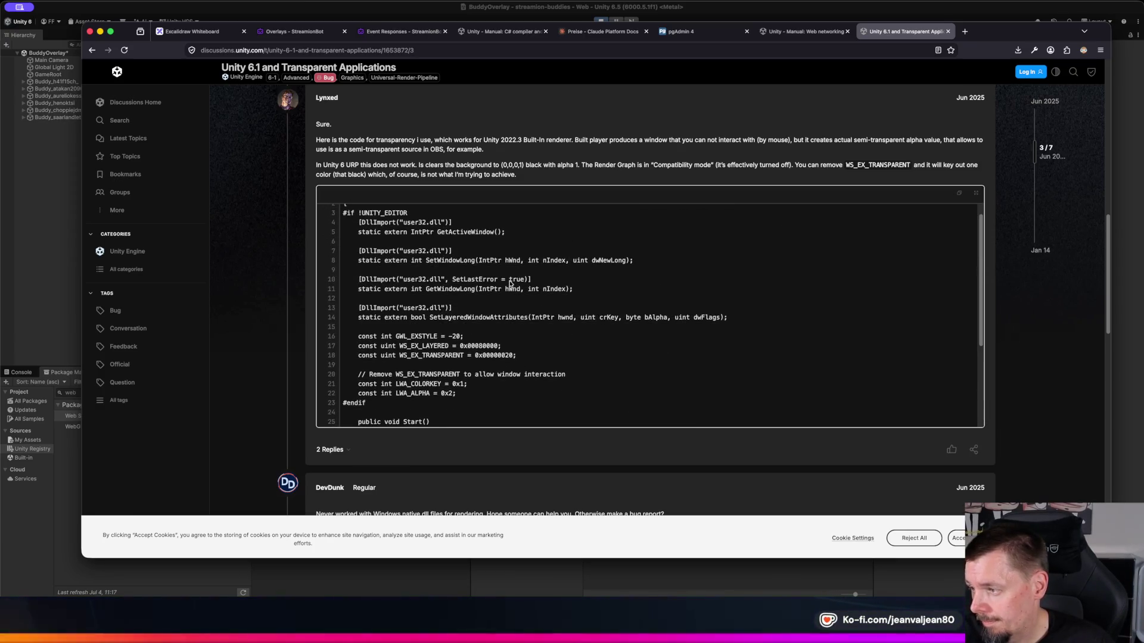
{"action": "scroll", "coordinate": [509, 284], "scroll_direction": "up", "scroll_amount": 2}
{"action": "scroll", "coordinate": [510, 285], "scroll_direction": "down", "scroll_amount": 3}
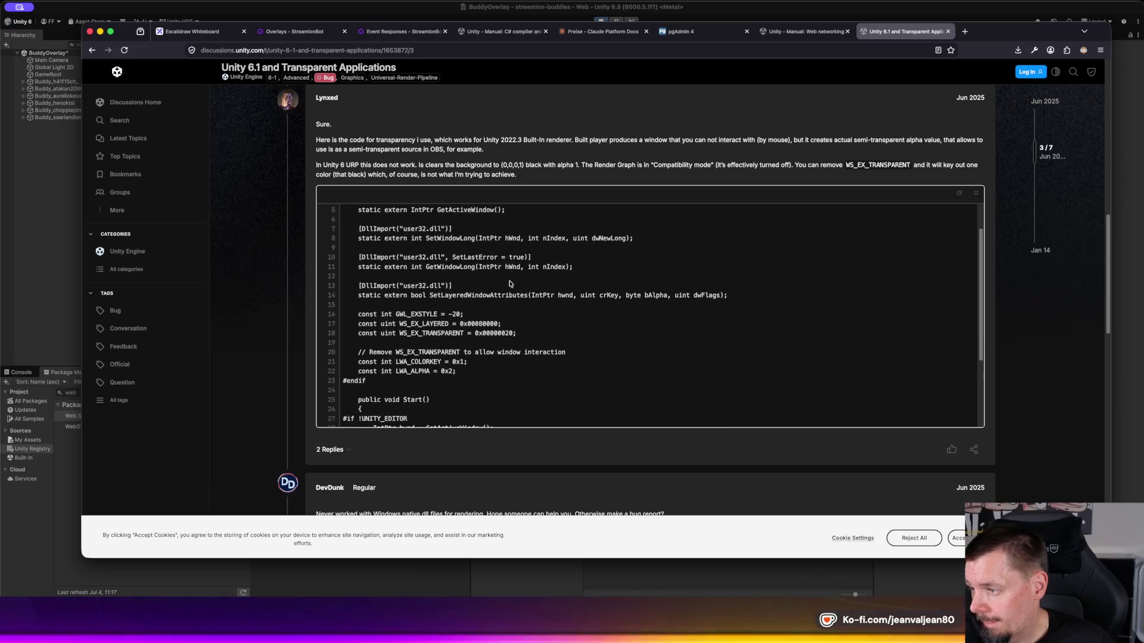
{"action": "scroll", "coordinate": [511, 284], "scroll_direction": "down", "scroll_amount": 4}
{"action": "scroll", "coordinate": [509, 282], "scroll_direction": "down", "scroll_amount": 3}
{"action": "scroll", "coordinate": [518, 334], "scroll_direction": "down", "scroll_amount": 3}
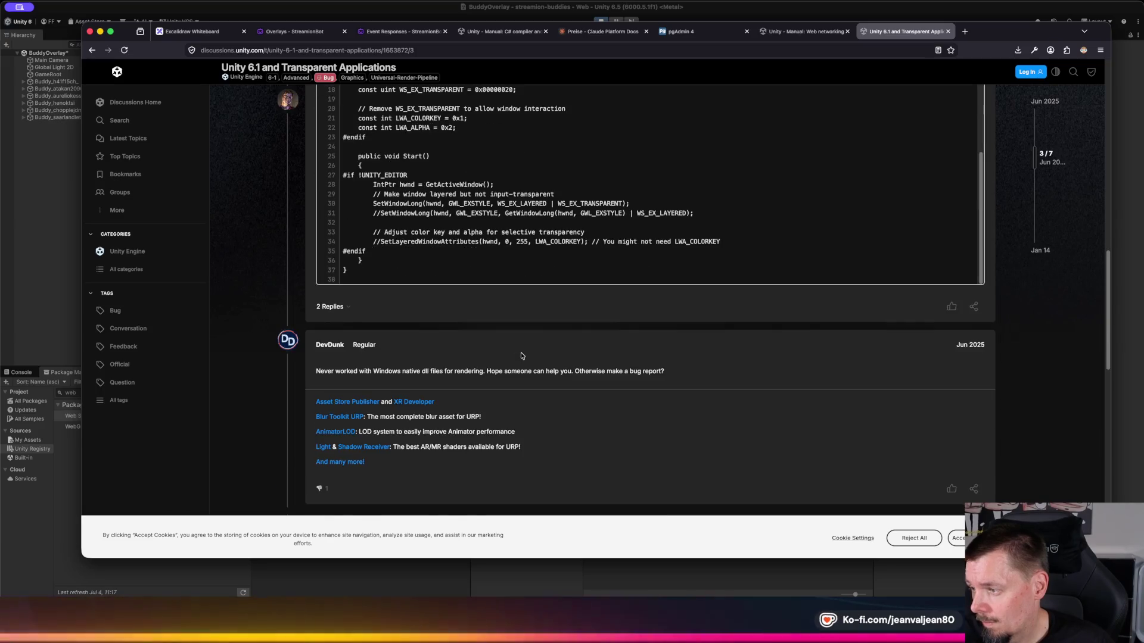
{"action": "scroll", "coordinate": [521, 356], "scroll_direction": "down", "scroll_amount": 2}
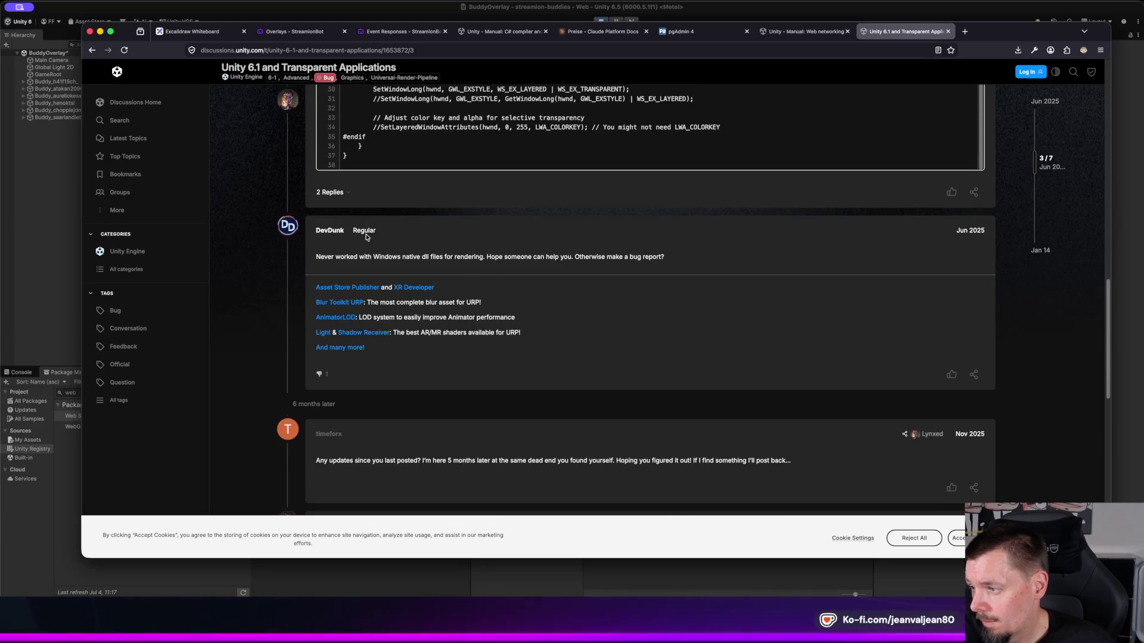
{"action": "scroll", "coordinate": [513, 244], "scroll_direction": "down", "scroll_amount": 2}
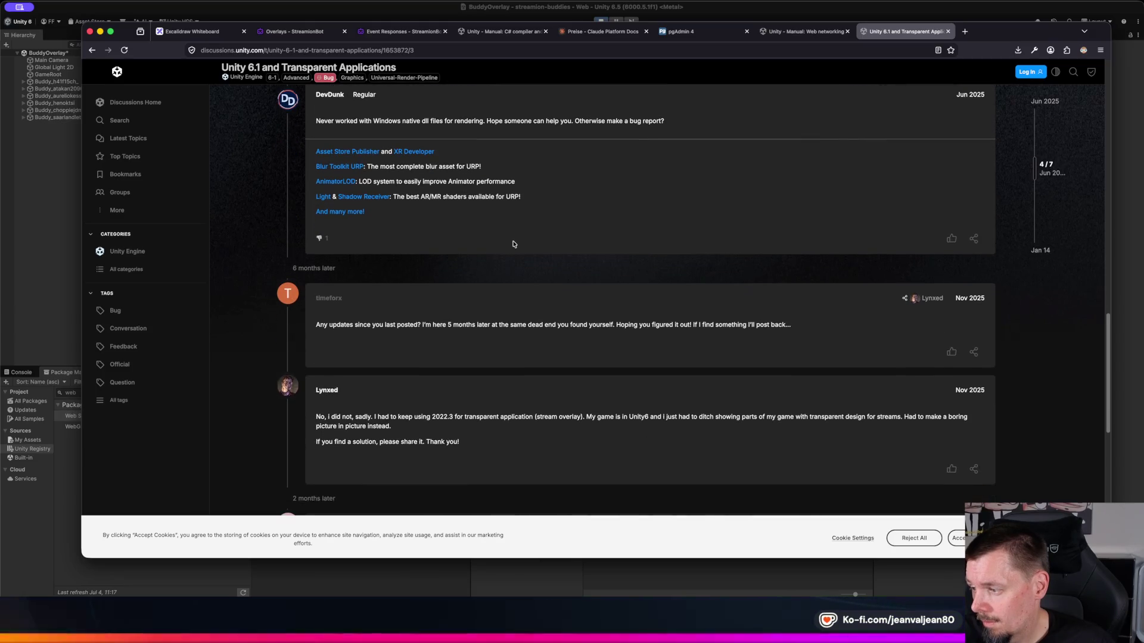
{"action": "scroll", "coordinate": [513, 244], "scroll_direction": "down", "scroll_amount": 1}
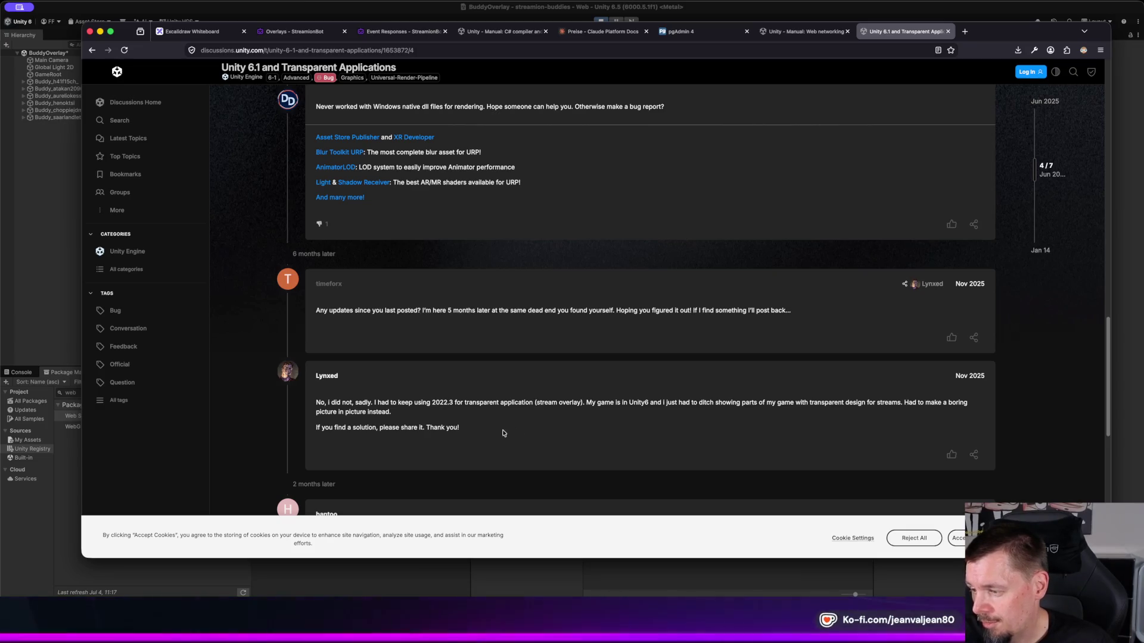
Step: Highlight the sentence about the game in Unity6 in Lynxed's reply, then clear the selection
{"action": "triple_click", "coordinate": [551, 405]}
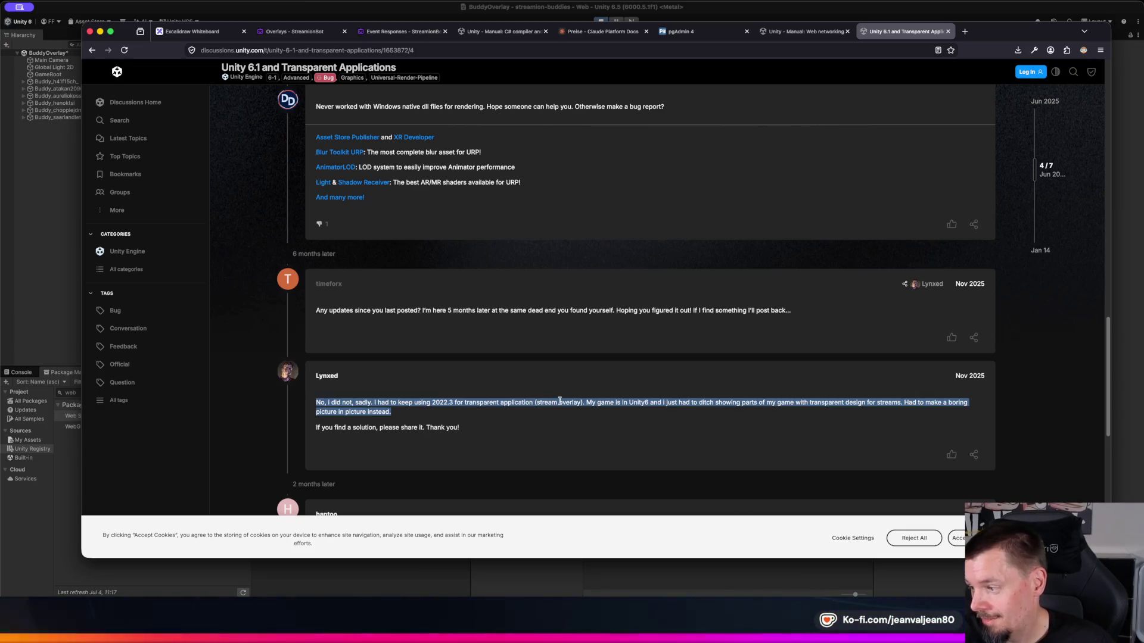
{"action": "left_click", "coordinate": [560, 400]}
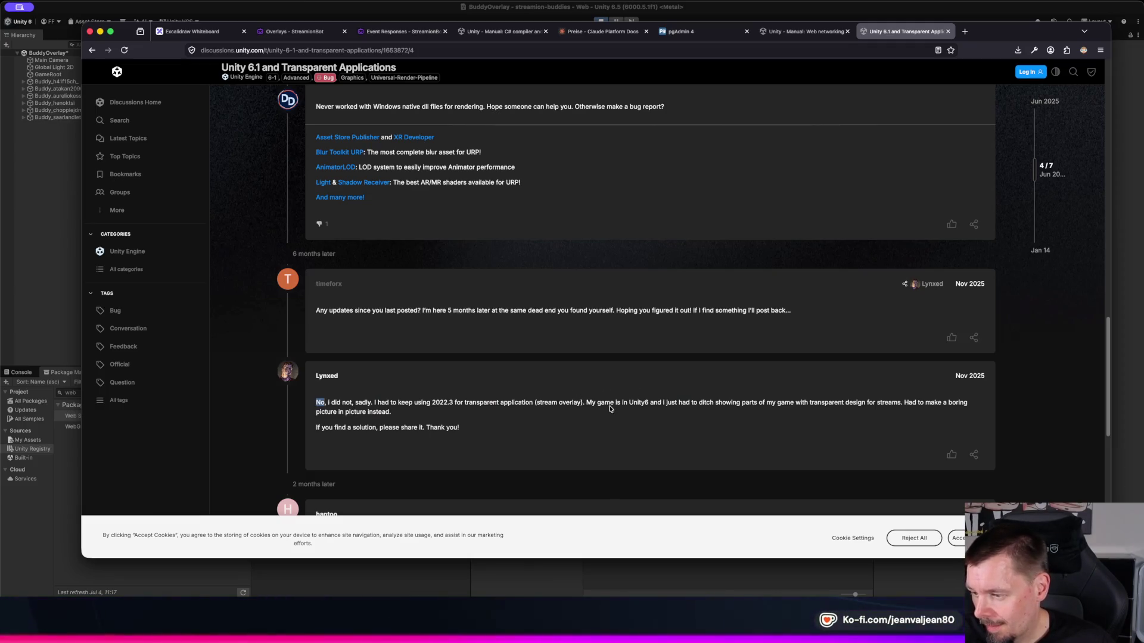
{"action": "left_click", "coordinate": [649, 401]}
{"action": "left_click", "coordinate": [655, 417]}
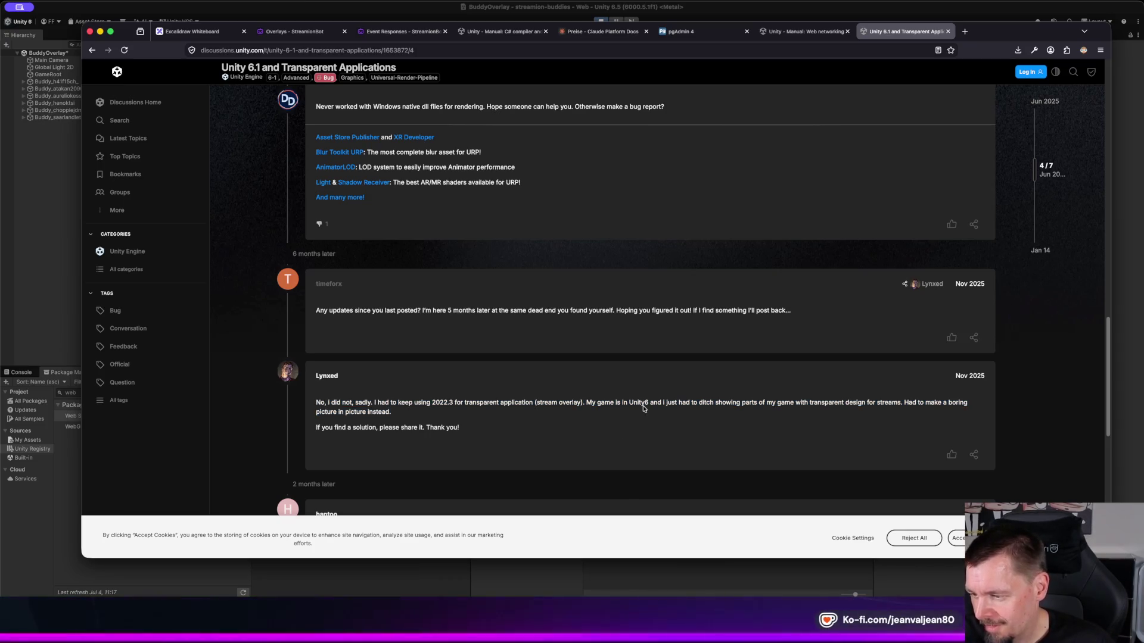
{"action": "triple_click", "coordinate": [653, 400]}
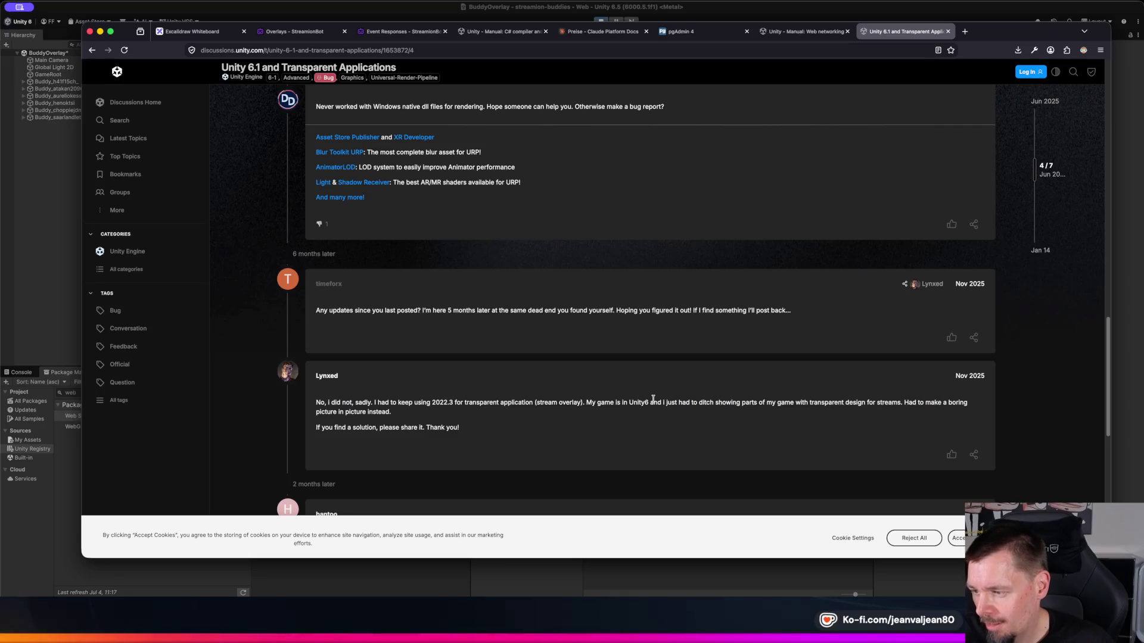
{"action": "mouse_move", "coordinate": [591, 402]}
{"action": "left_mouse_down"}
{"action": "mouse_move", "coordinate": [834, 403]}
{"action": "mouse_move", "coordinate": [381, 412]}
{"action": "mouse_move", "coordinate": [971, 412]}
{"action": "mouse_move", "coordinate": [882, 406]}
{"action": "left_mouse_up"}
{"action": "left_click", "coordinate": [882, 405]}
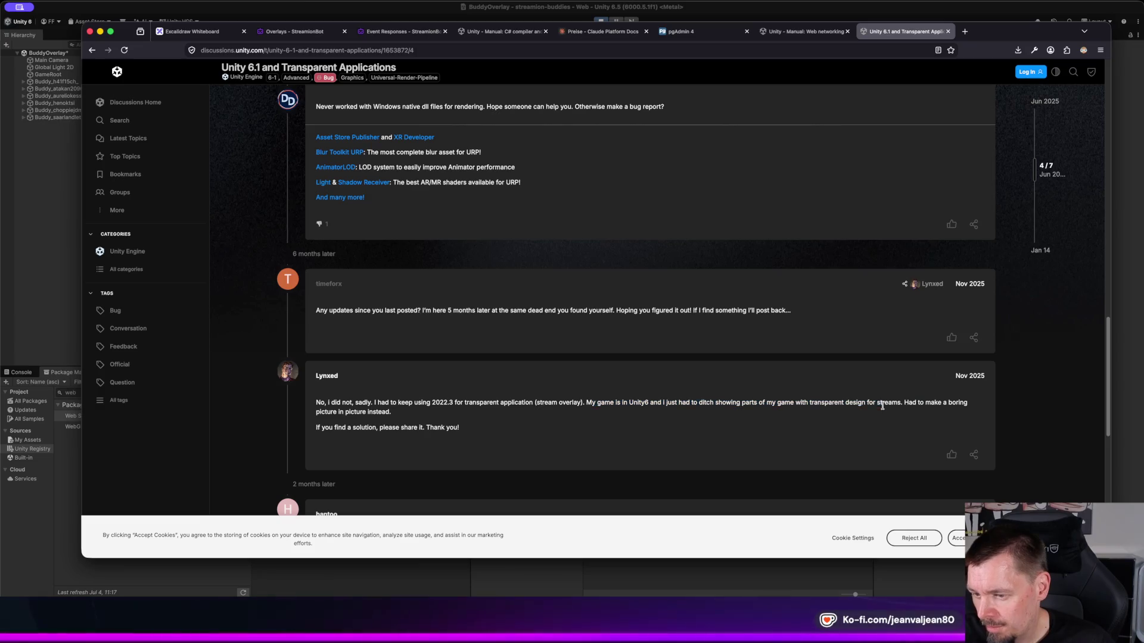
Step: Scroll to the thread's final Jan 14 reply and the Related topics list
{"action": "scroll", "coordinate": [679, 395], "scroll_direction": "down", "scroll_amount": 2}
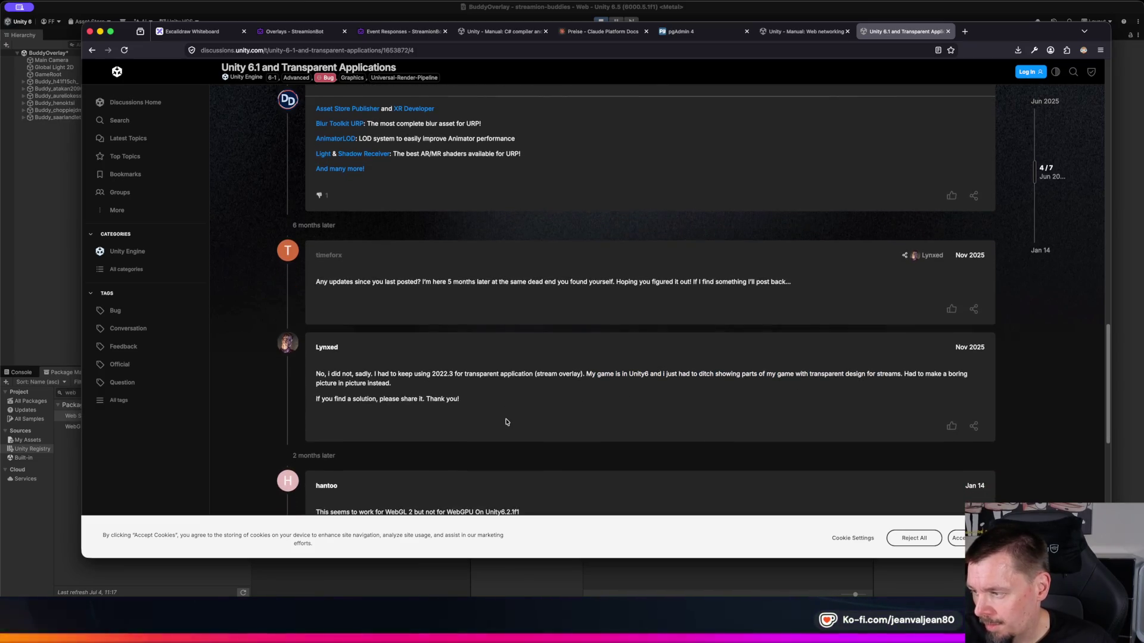
{"action": "scroll", "coordinate": [506, 421], "scroll_direction": "down", "scroll_amount": 2}
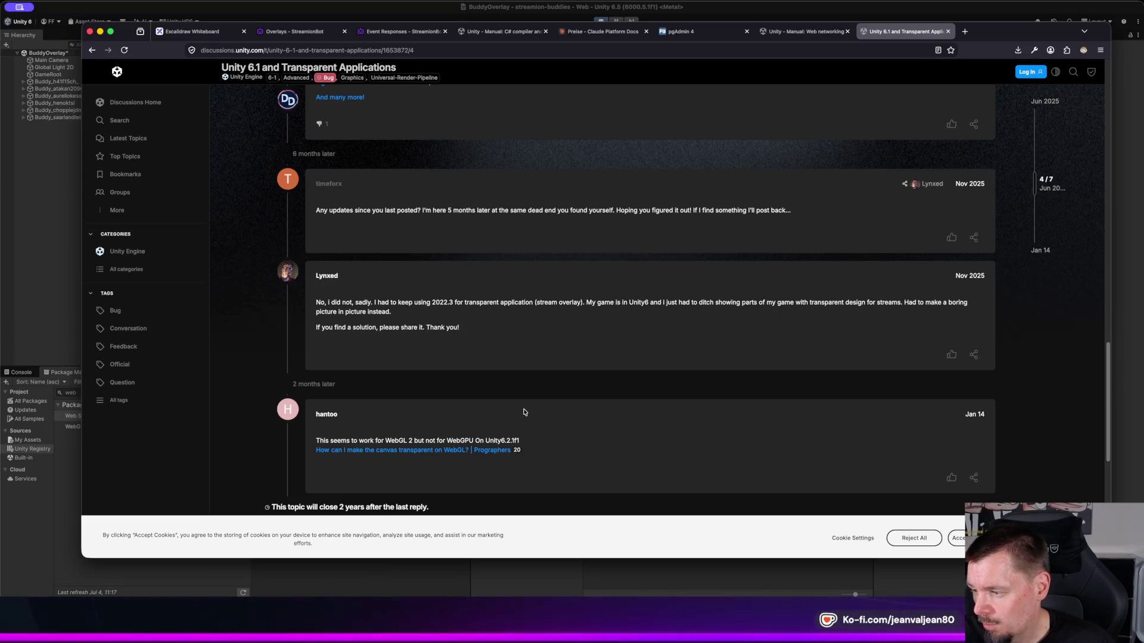
{"action": "scroll", "coordinate": [615, 397], "scroll_direction": "down", "scroll_amount": 3}
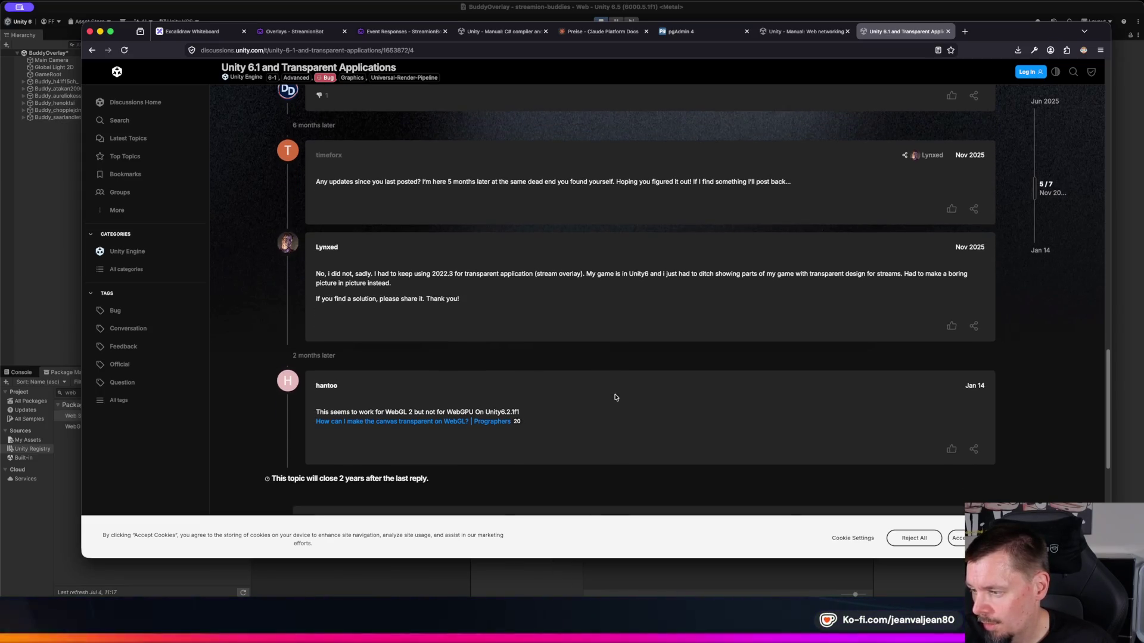
{"action": "scroll", "coordinate": [616, 397], "scroll_direction": "down", "scroll_amount": 3}
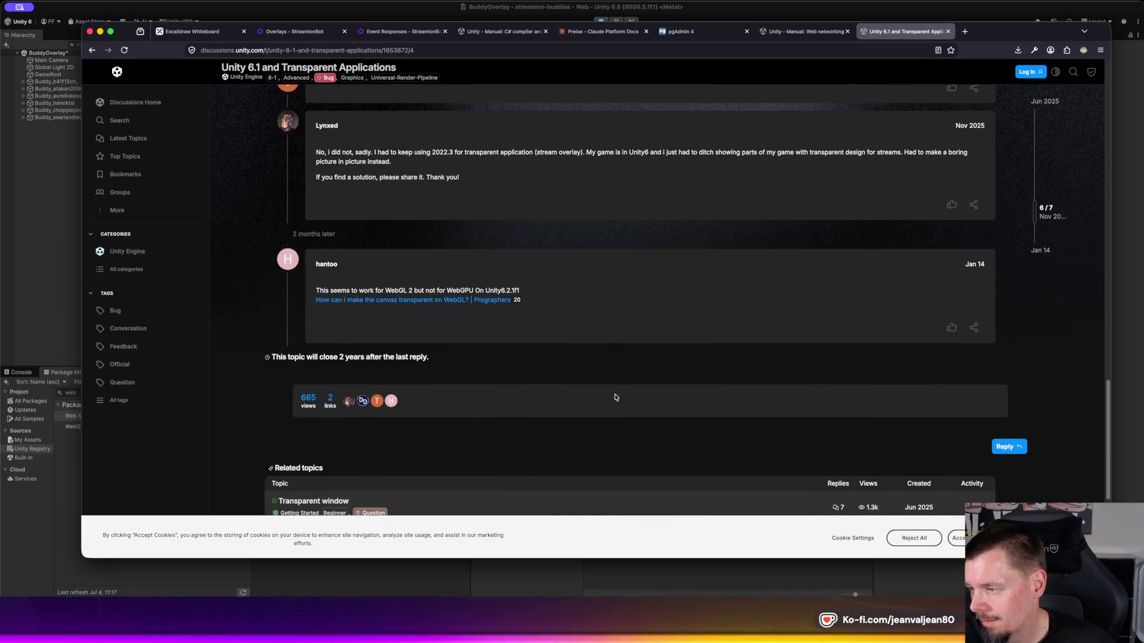
{"action": "scroll", "coordinate": [620, 349], "scroll_direction": "down", "scroll_amount": 4}
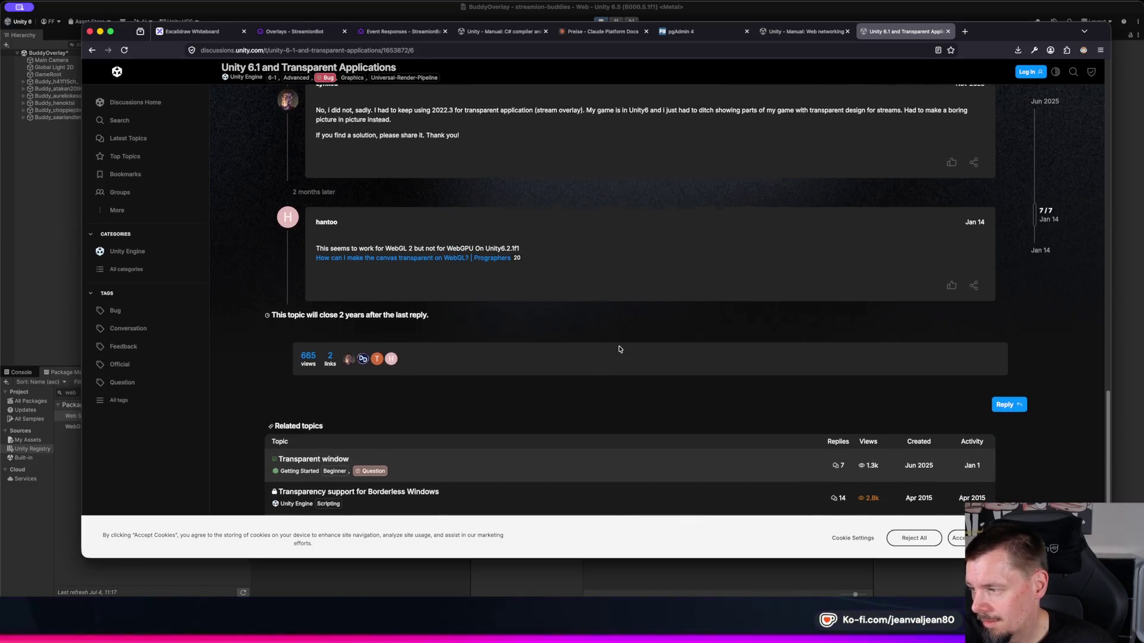
Step: Back on Google, refine the query to 'unity 6 webgl transparent background 2026'
{"action": "key", "text": "super+bracketleft"}
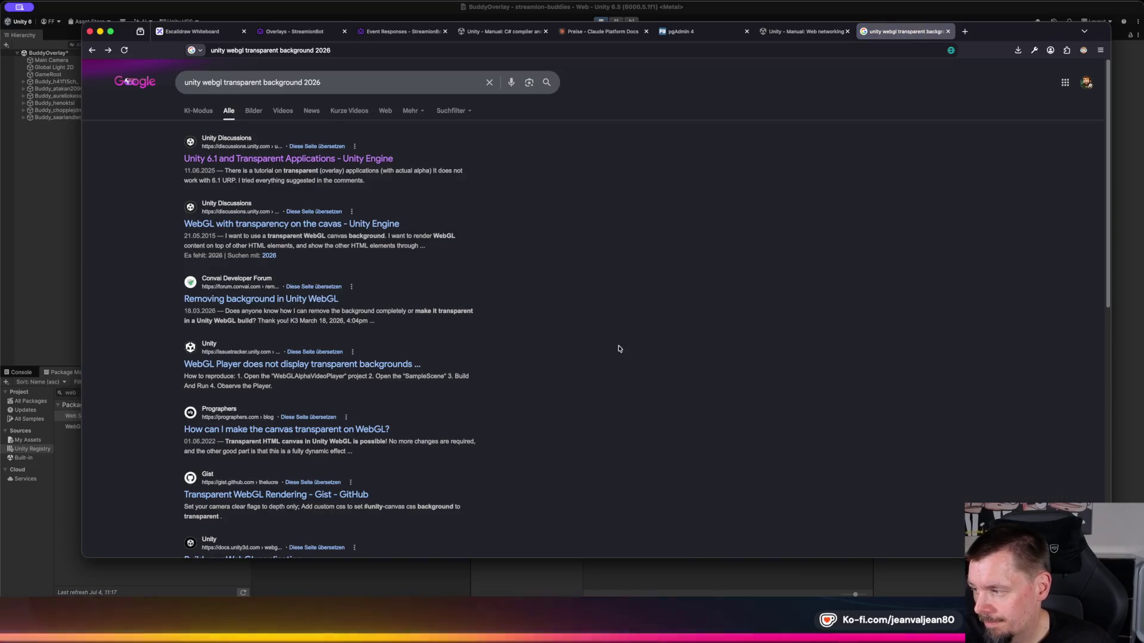
{"action": "scroll", "coordinate": [620, 349], "scroll_direction": "down", "scroll_amount": 1}
{"action": "scroll", "coordinate": [620, 349], "scroll_direction": "down", "scroll_amount": 2}
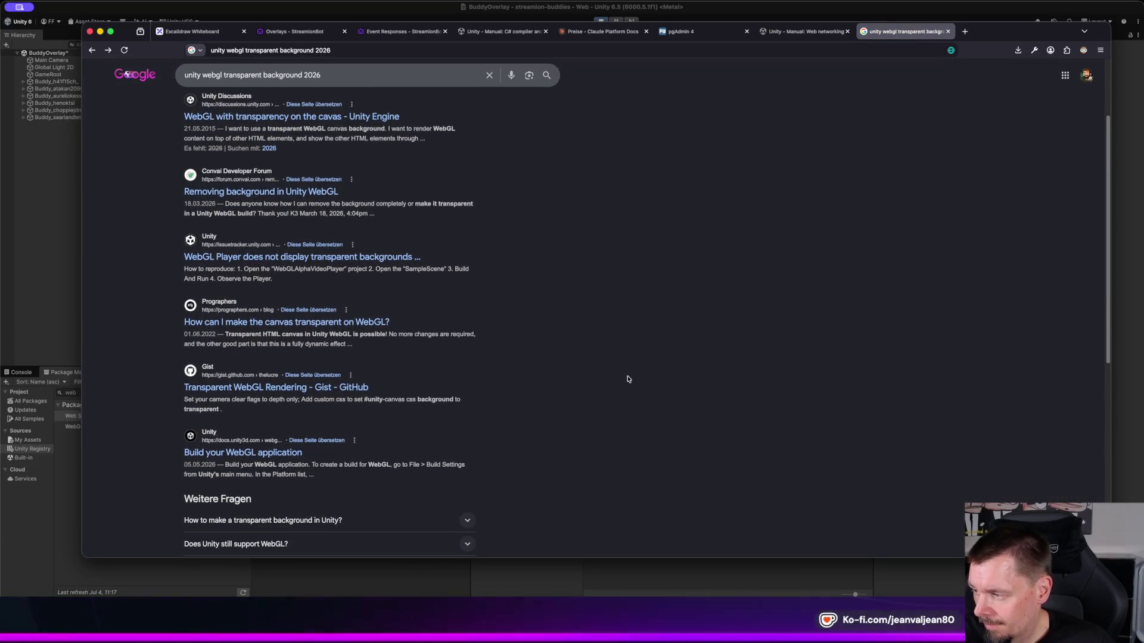
{"action": "scroll", "coordinate": [627, 379], "scroll_direction": "down", "scroll_amount": 4}
{"action": "scroll", "coordinate": [627, 379], "scroll_direction": "down", "scroll_amount": 2}
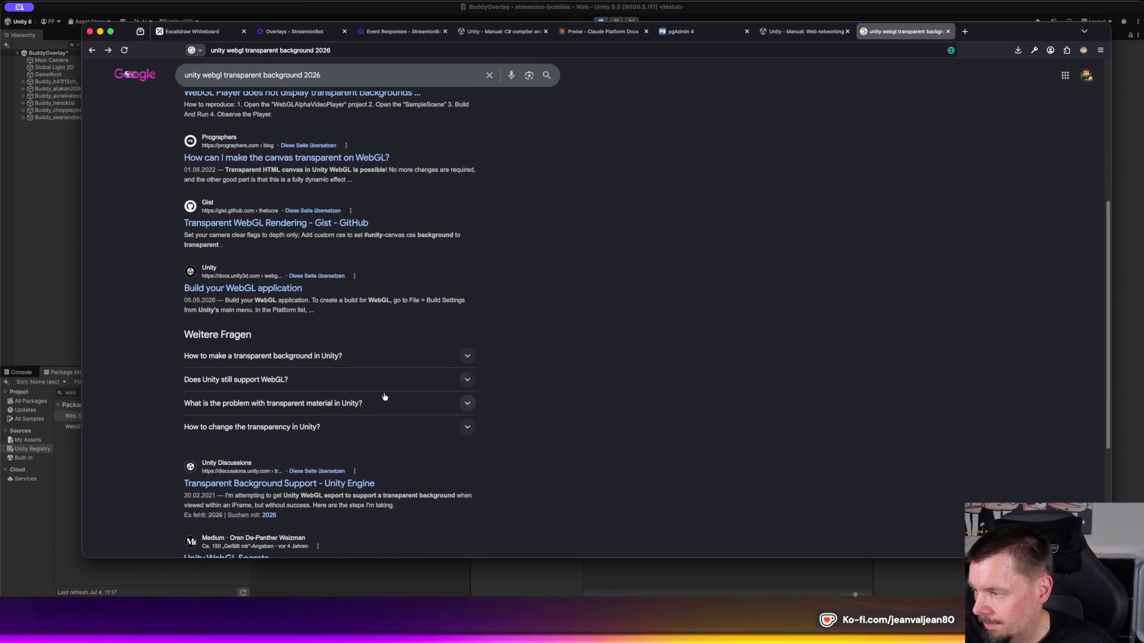
{"action": "left_click", "coordinate": [201, 75]}
{"action": "type", "text": "6"}
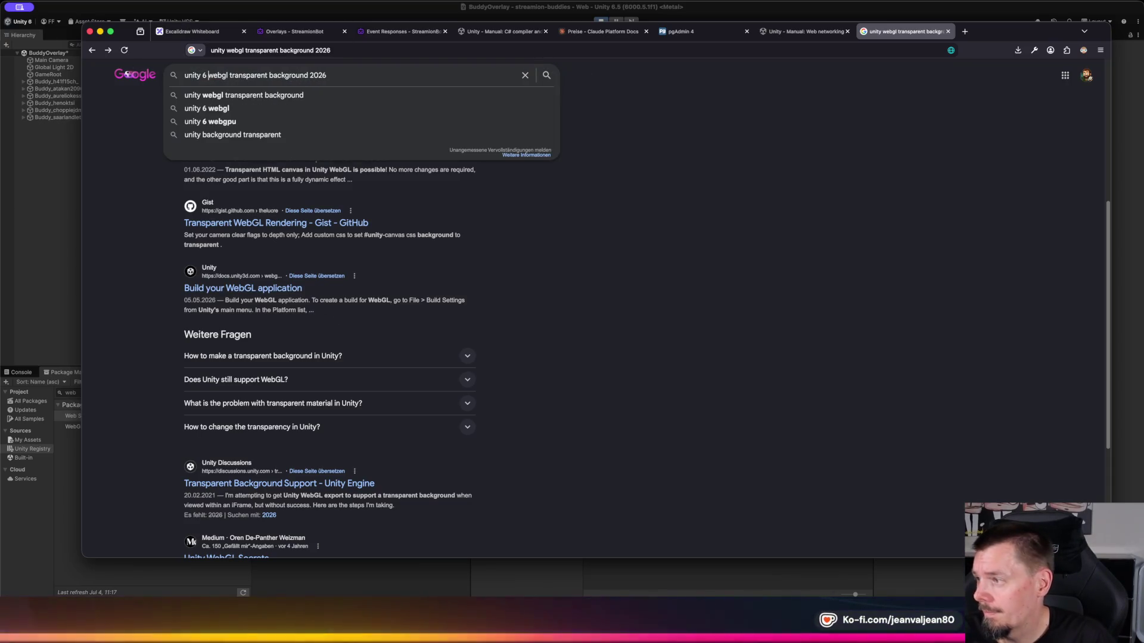
{"action": "key", "text": "Return"}
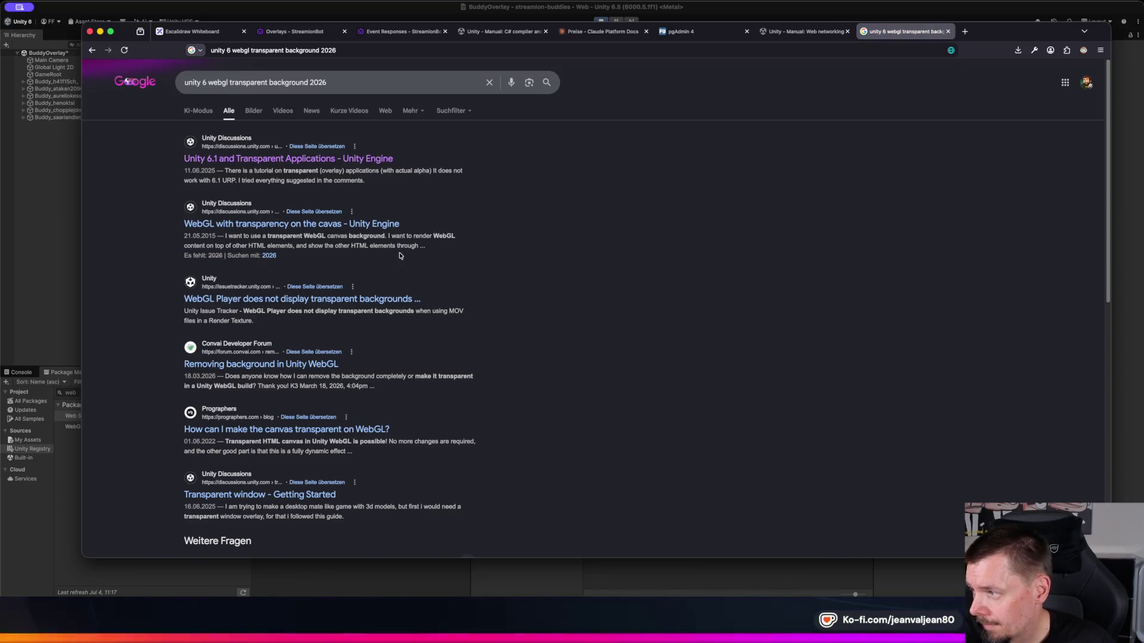
Step: Browse the results onto page 2, then paste the Unity manual address into the address bar
{"action": "scroll", "coordinate": [520, 232], "scroll_direction": "down", "scroll_amount": 3}
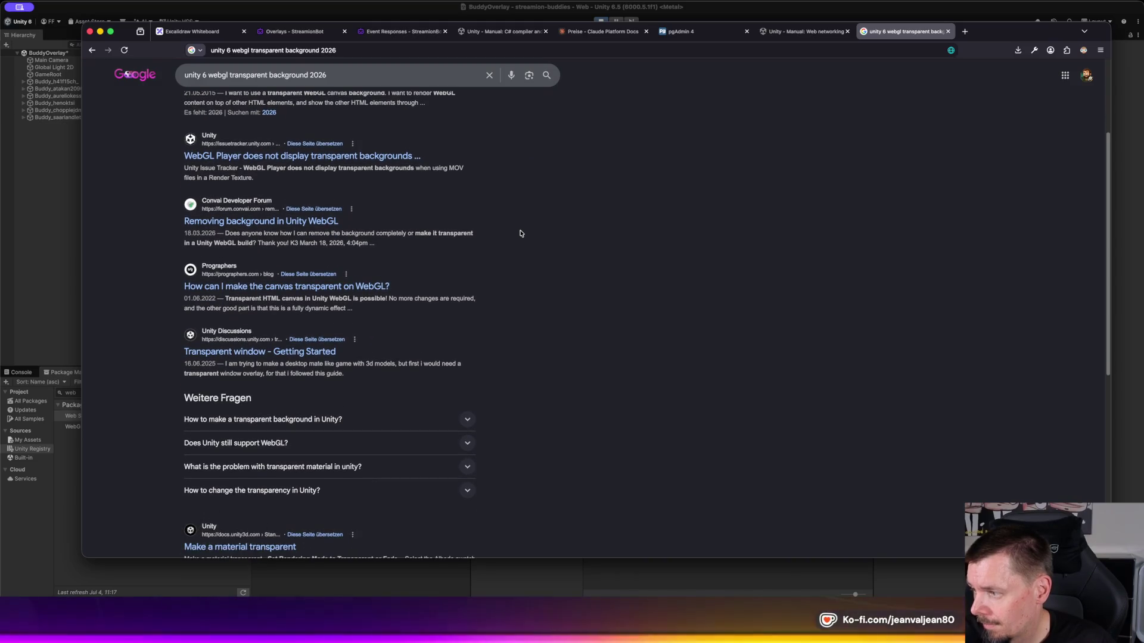
{"action": "scroll", "coordinate": [520, 233], "scroll_direction": "down", "scroll_amount": 5}
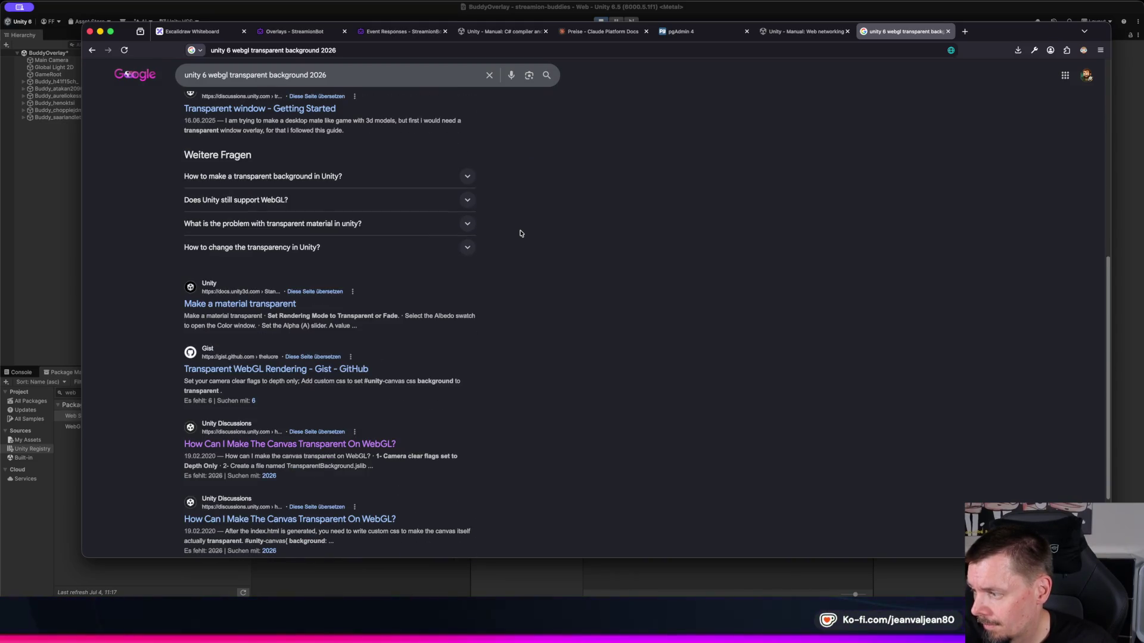
{"action": "scroll", "coordinate": [520, 233], "scroll_direction": "down", "scroll_amount": 3}
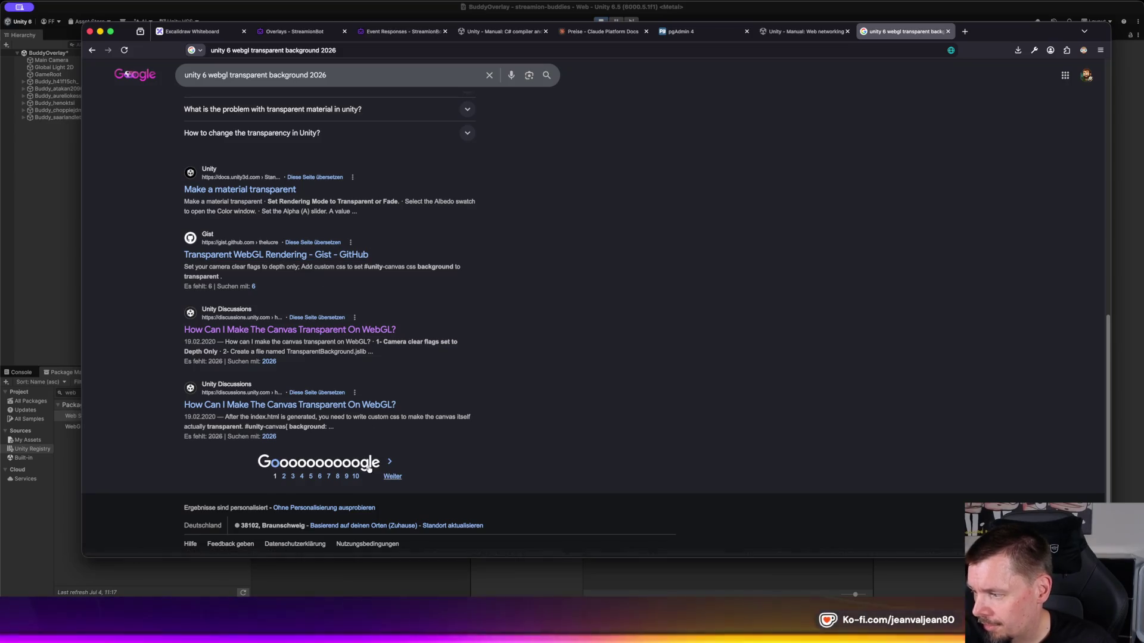
{"action": "left_click", "coordinate": [393, 476]}
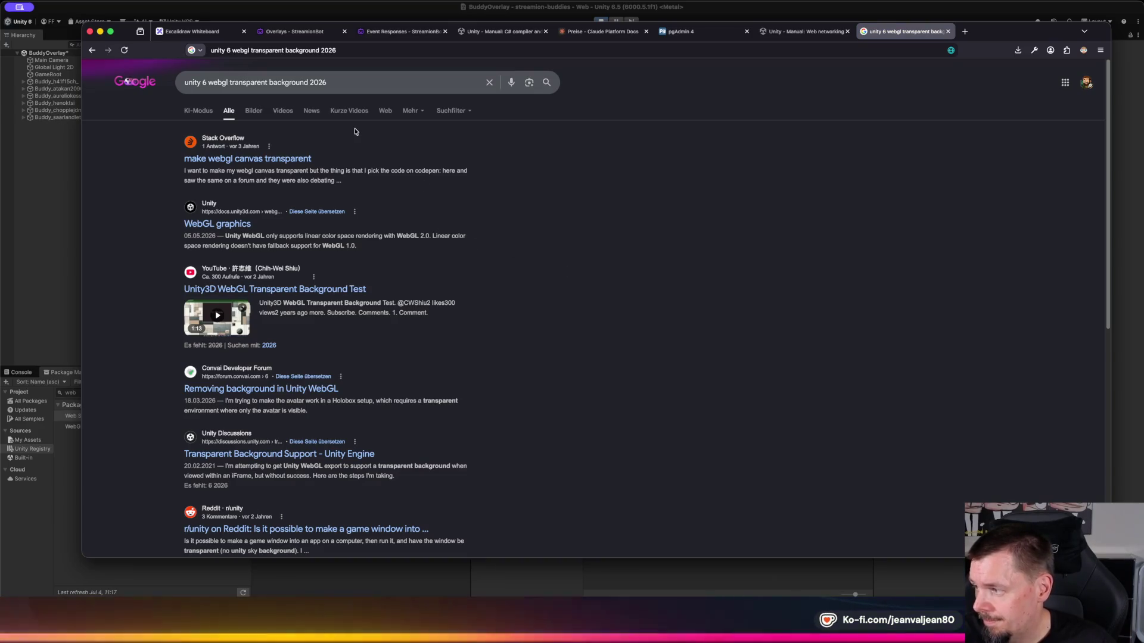
{"action": "scroll", "coordinate": [355, 131], "scroll_direction": "down", "scroll_amount": 2}
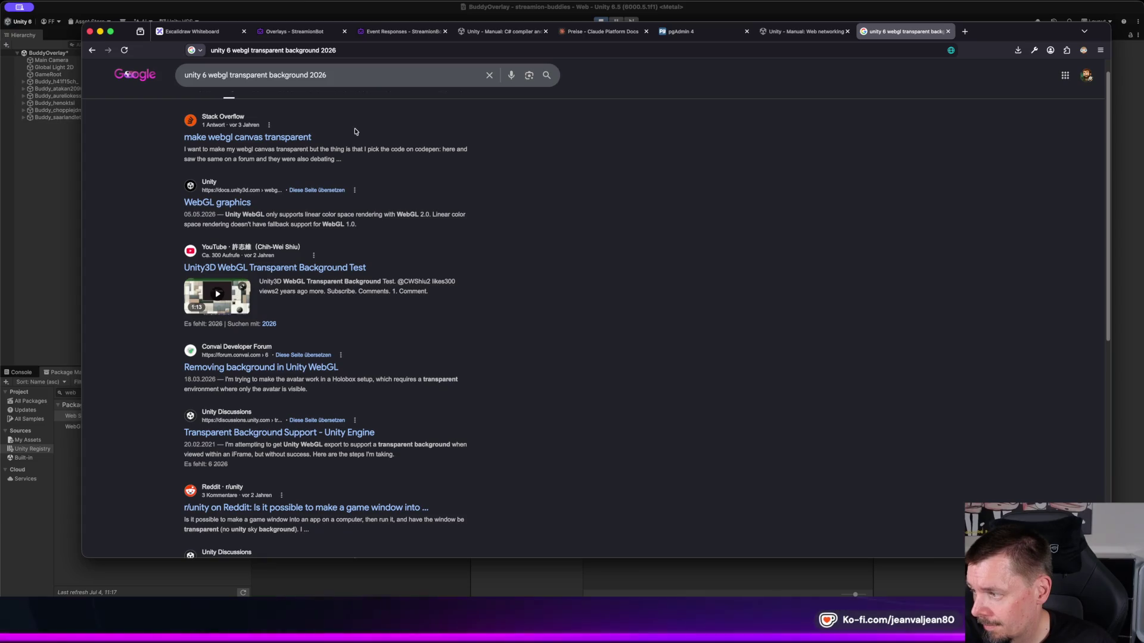
{"action": "scroll", "coordinate": [354, 130], "scroll_direction": "down", "scroll_amount": 1}
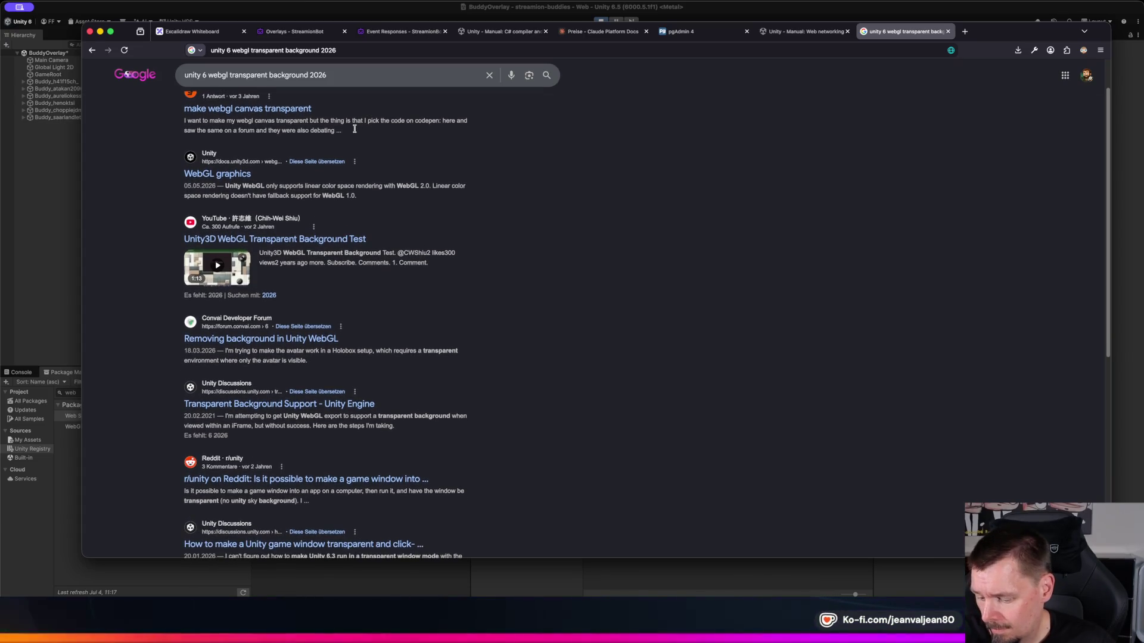
{"action": "scroll", "coordinate": [355, 131], "scroll_direction": "down", "scroll_amount": 1}
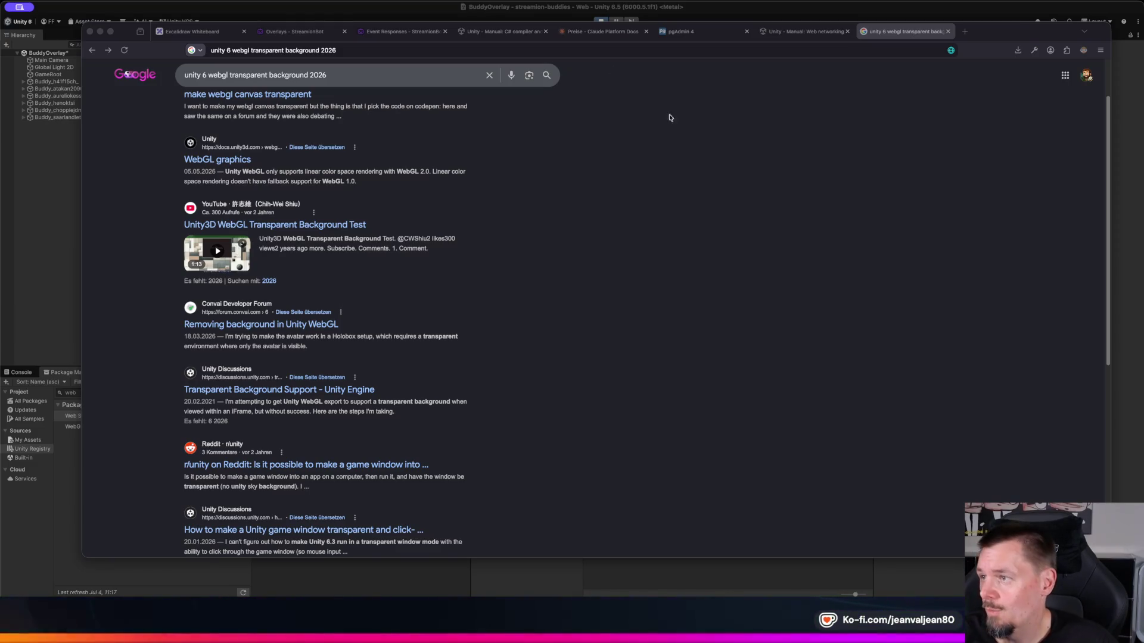
{"action": "left_click", "coordinate": [388, 49]}
{"action": "type", "text": "https://docs.unity3d.com/6000.5/Documentation/Manual/webgl-interactingwithbrowserscripting.html"}
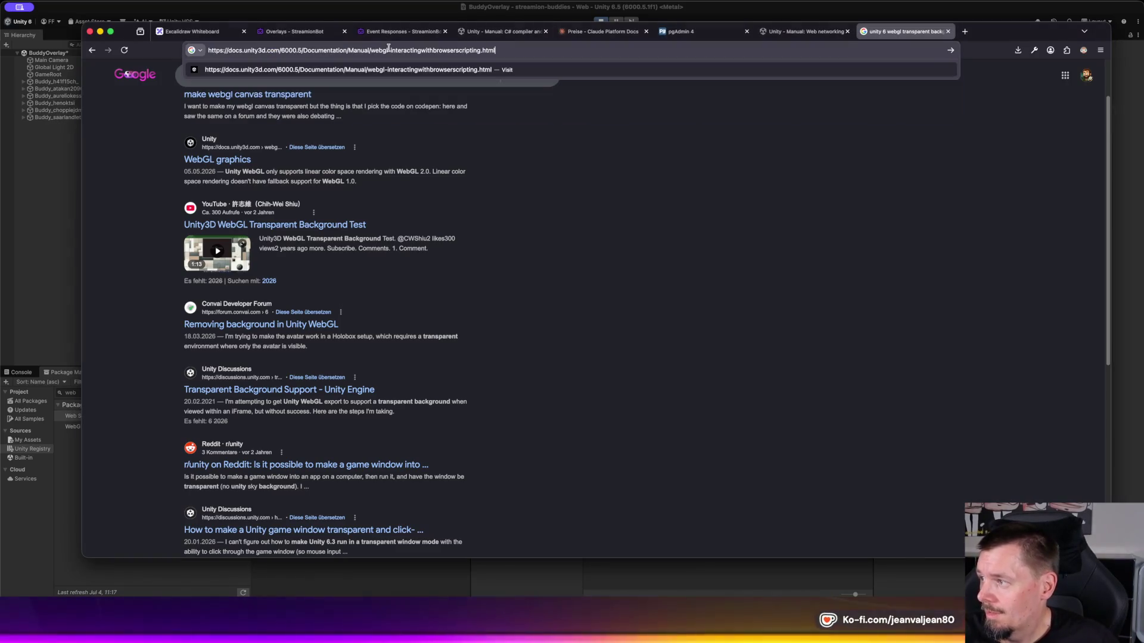
Step: Load and read the Unity manual page 'Interaction with browser scripting', then go to streamion.bot Overlays
{"action": "key", "text": "Return"}
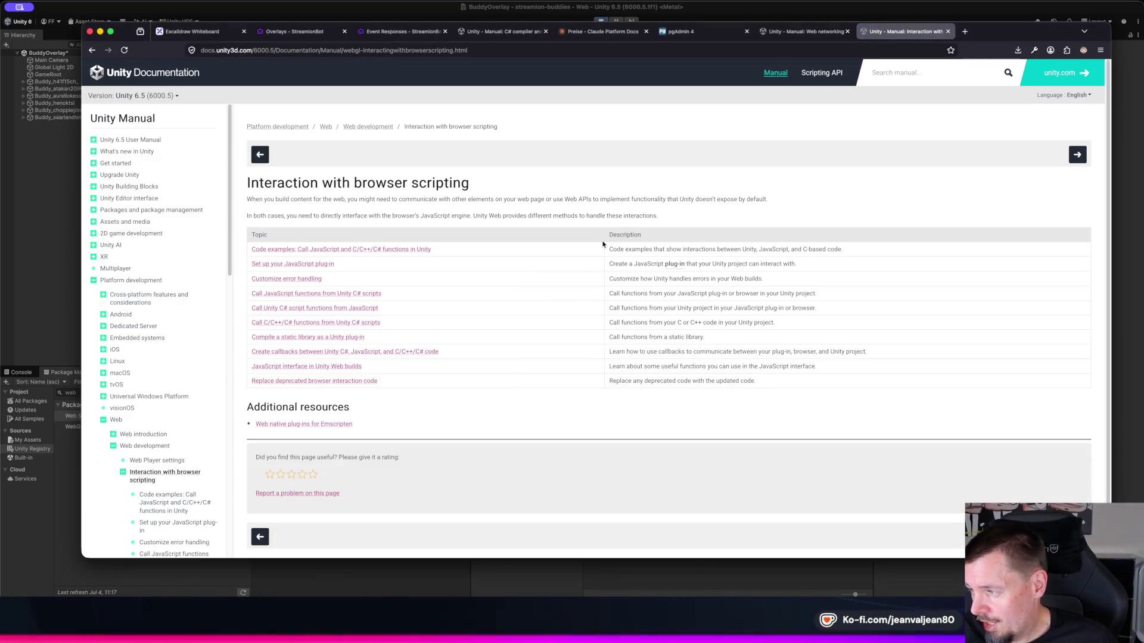
{"action": "scroll", "coordinate": [582, 268], "scroll_direction": "down", "scroll_amount": 2}
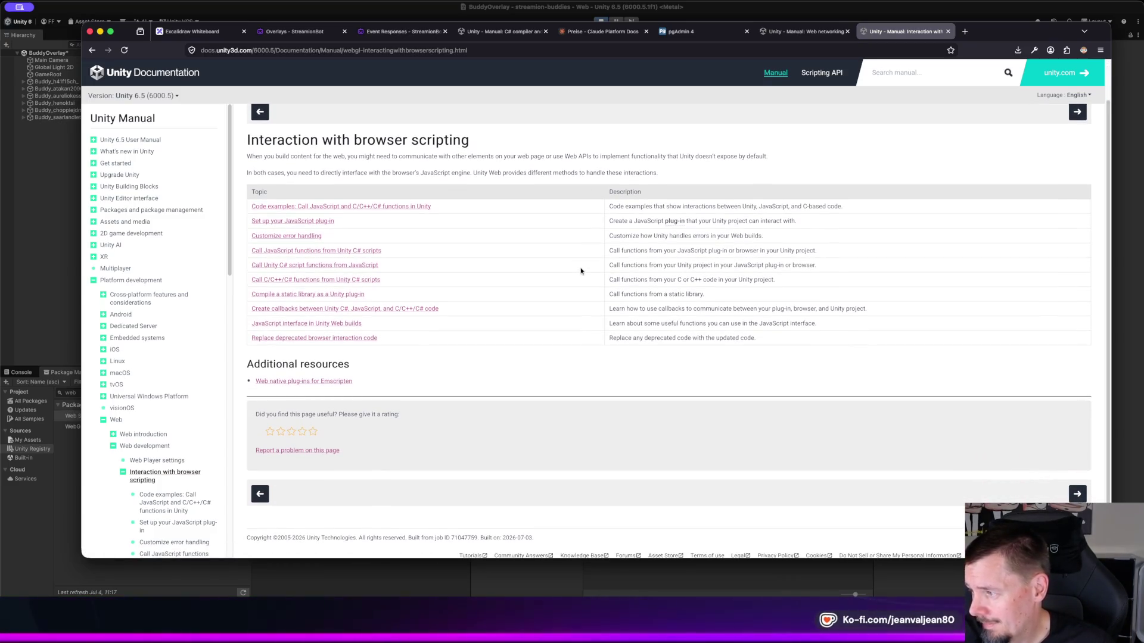
{"action": "scroll", "coordinate": [582, 267], "scroll_direction": "down", "scroll_amount": 1}
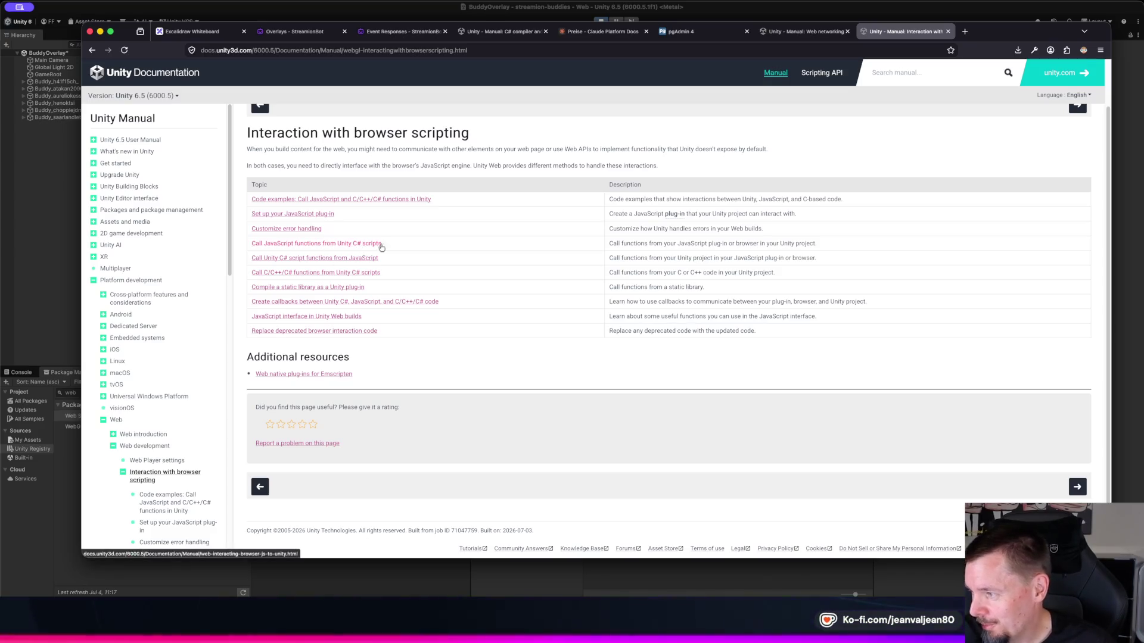
{"action": "scroll", "coordinate": [497, 268], "scroll_direction": "down", "scroll_amount": 1}
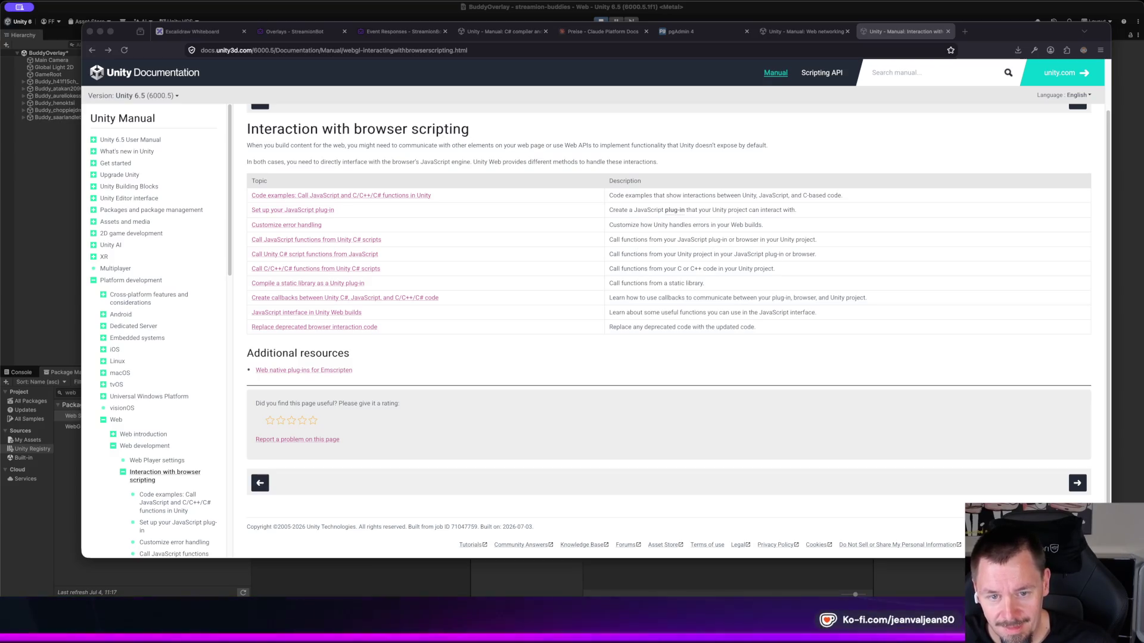
{"action": "left_click", "coordinate": [295, 31]}
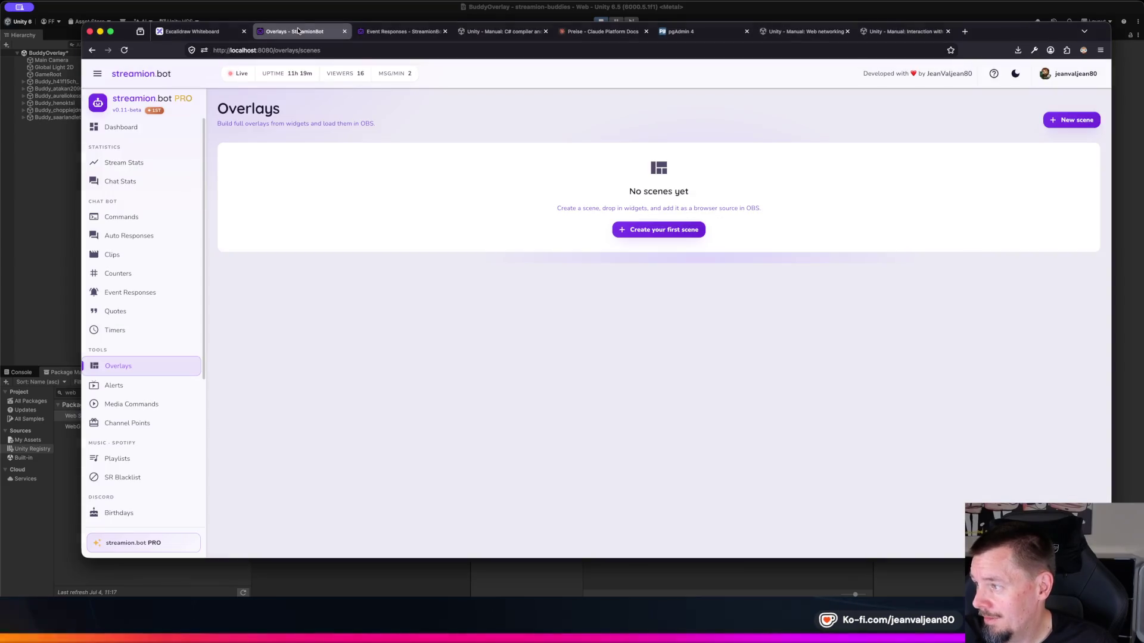
Step: Look over streamion.bot's Event Responses and Media Commands pages, then return to the Unity manual
{"action": "left_click", "coordinate": [192, 30]}
{"action": "left_click", "coordinate": [295, 31]}
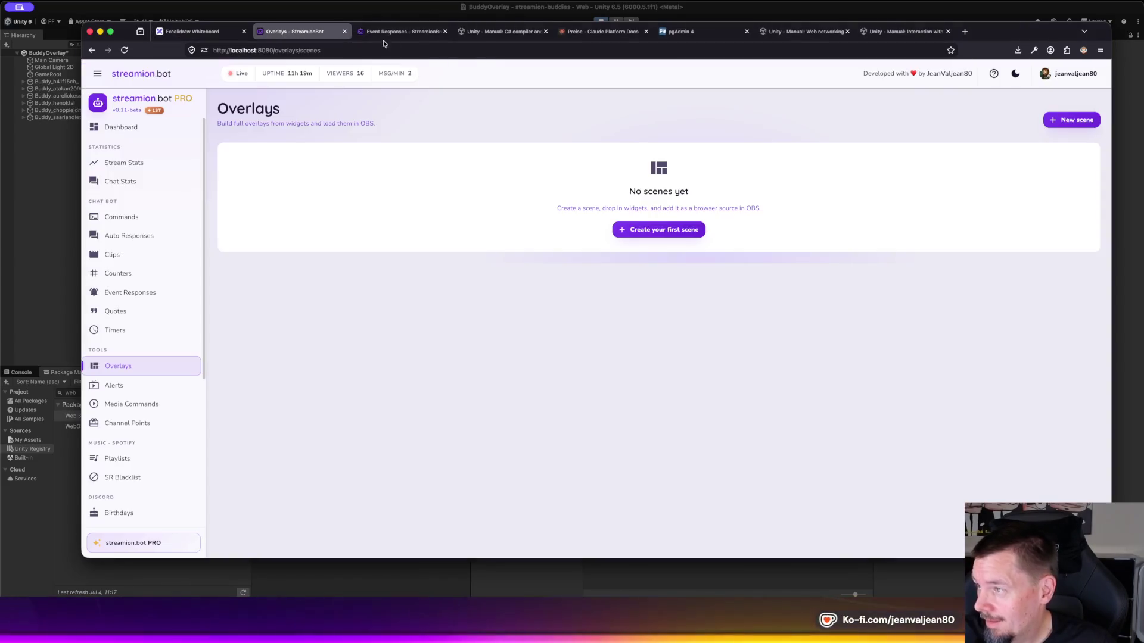
{"action": "left_click", "coordinate": [401, 33]}
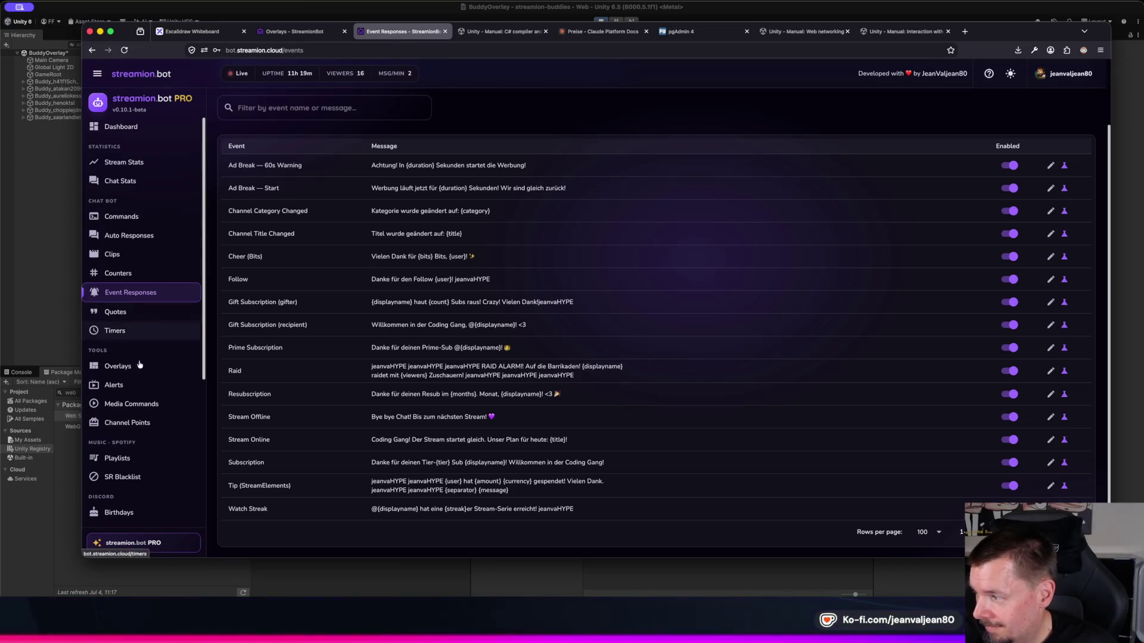
{"action": "left_click", "coordinate": [149, 411]}
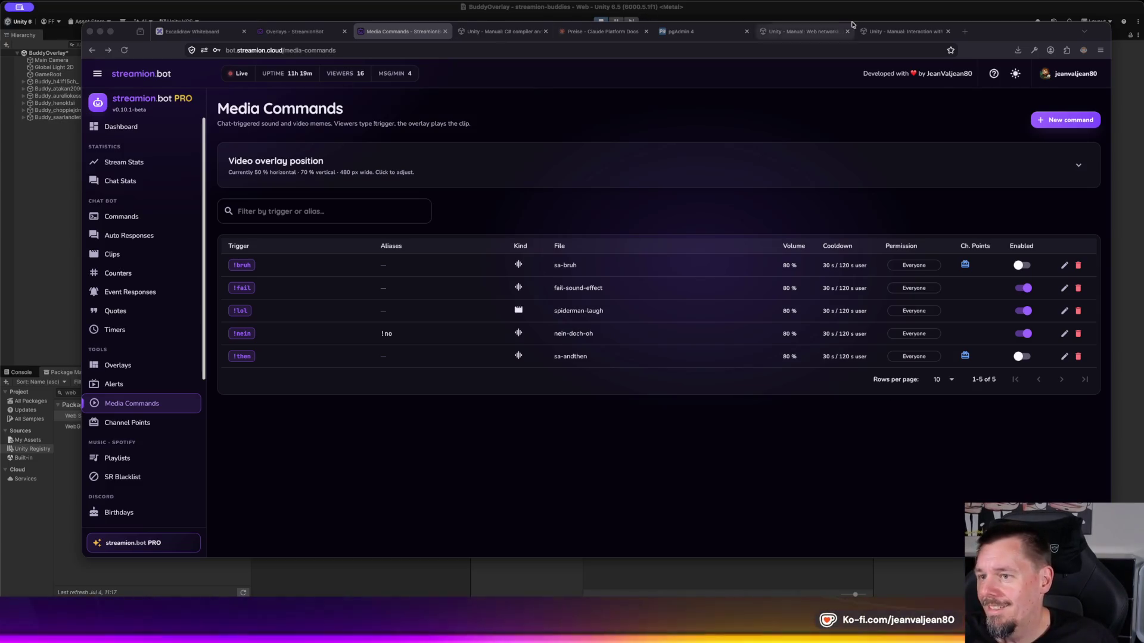
{"action": "left_click", "coordinate": [900, 36]}
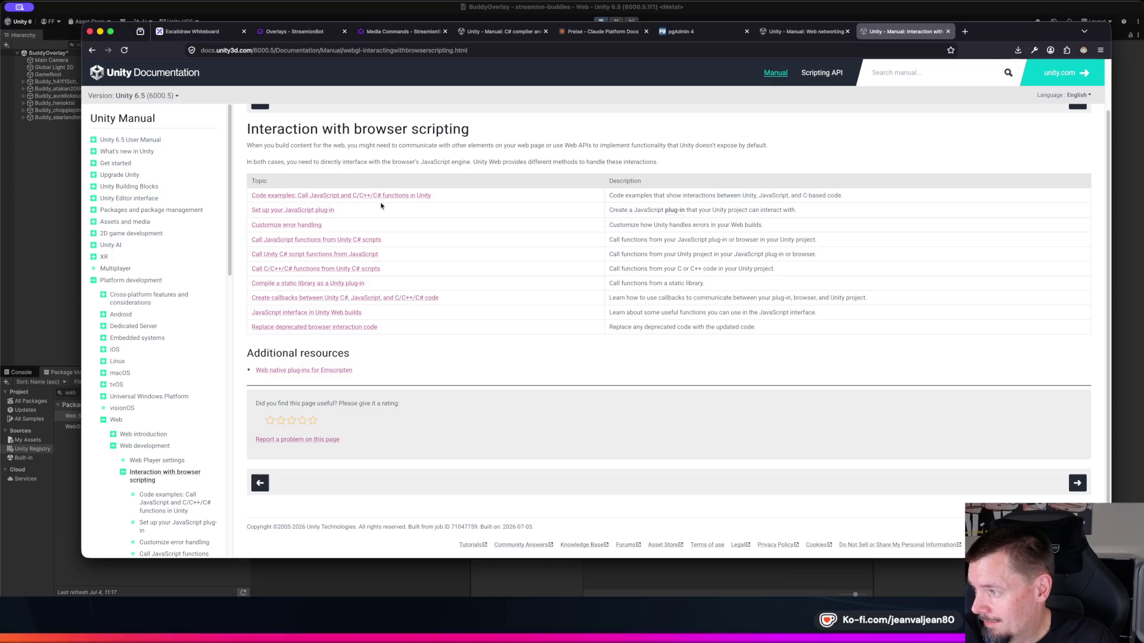
{"action": "left_click", "coordinate": [354, 255]}
{"action": "scroll", "coordinate": [354, 255], "scroll_direction": "down", "scroll_amount": 5}
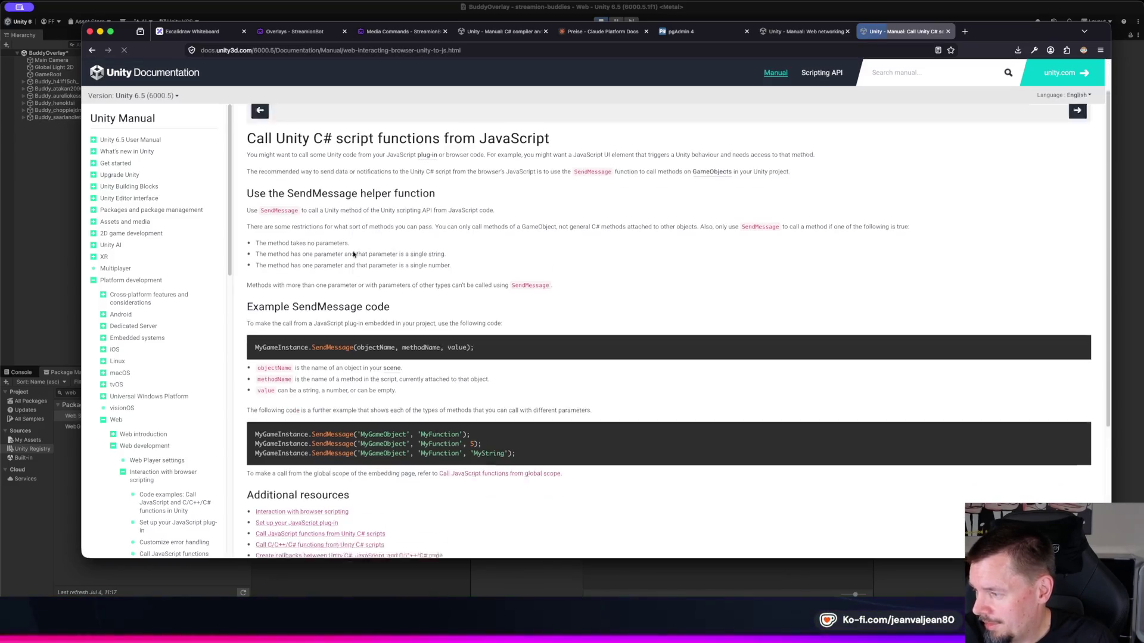
{"action": "scroll", "coordinate": [354, 255], "scroll_direction": "down", "scroll_amount": 3}
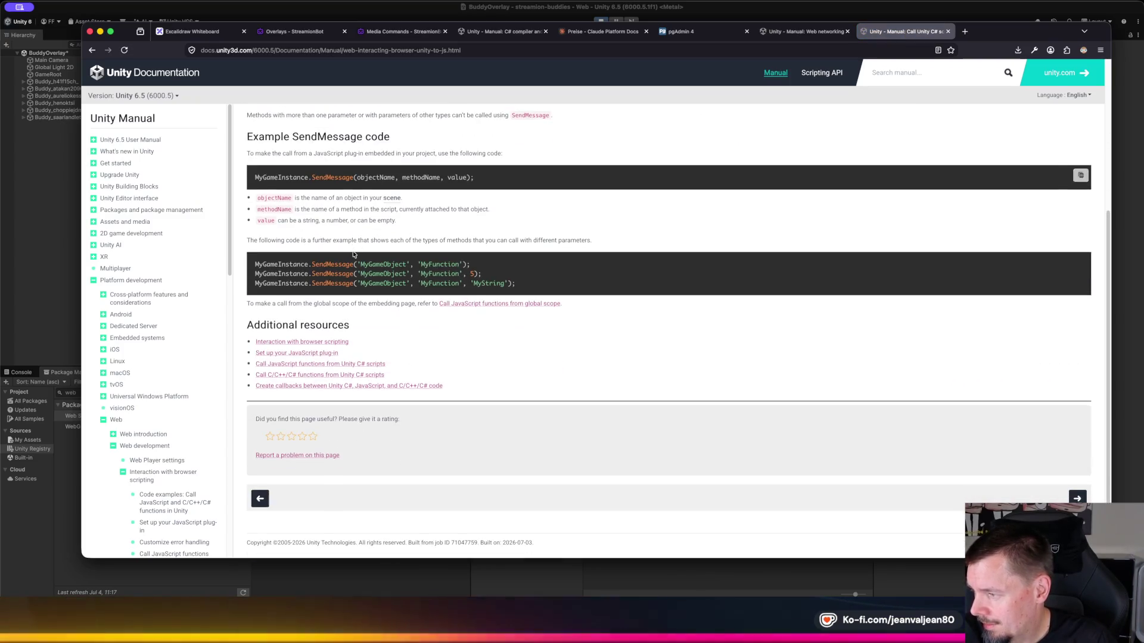
{"action": "scroll", "coordinate": [354, 255], "scroll_direction": "down", "scroll_amount": 1}
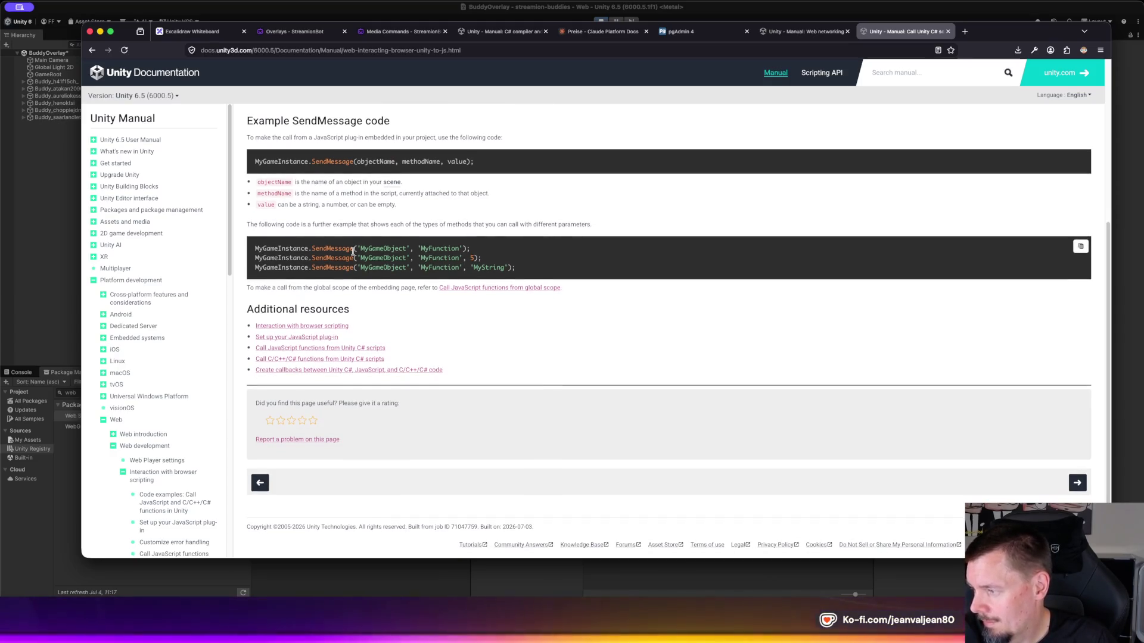
{"action": "left_click", "coordinate": [359, 350]}
{"action": "scroll", "coordinate": [435, 331], "scroll_direction": "down", "scroll_amount": 6}
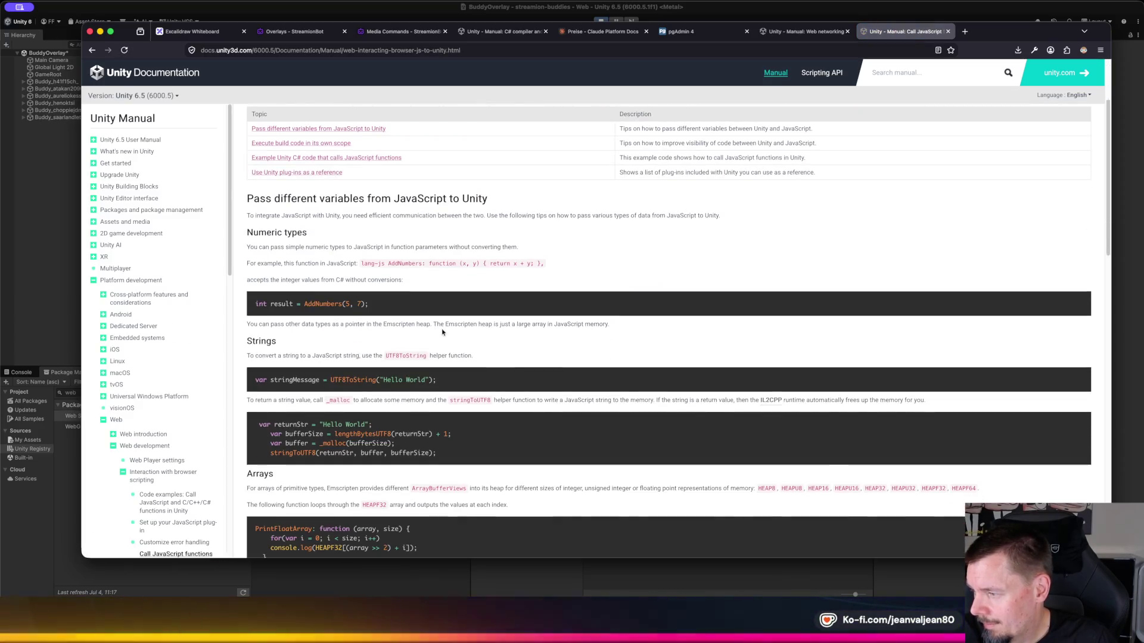
{"action": "scroll", "coordinate": [558, 310], "scroll_direction": "down", "scroll_amount": 2}
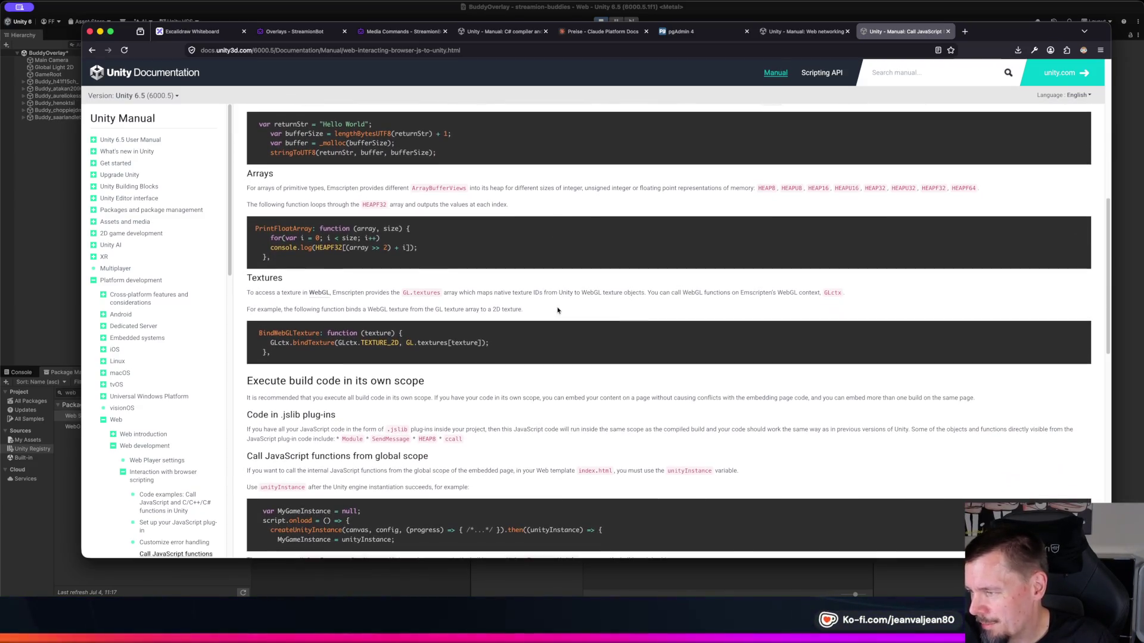
{"action": "scroll", "coordinate": [558, 310], "scroll_direction": "down", "scroll_amount": 1}
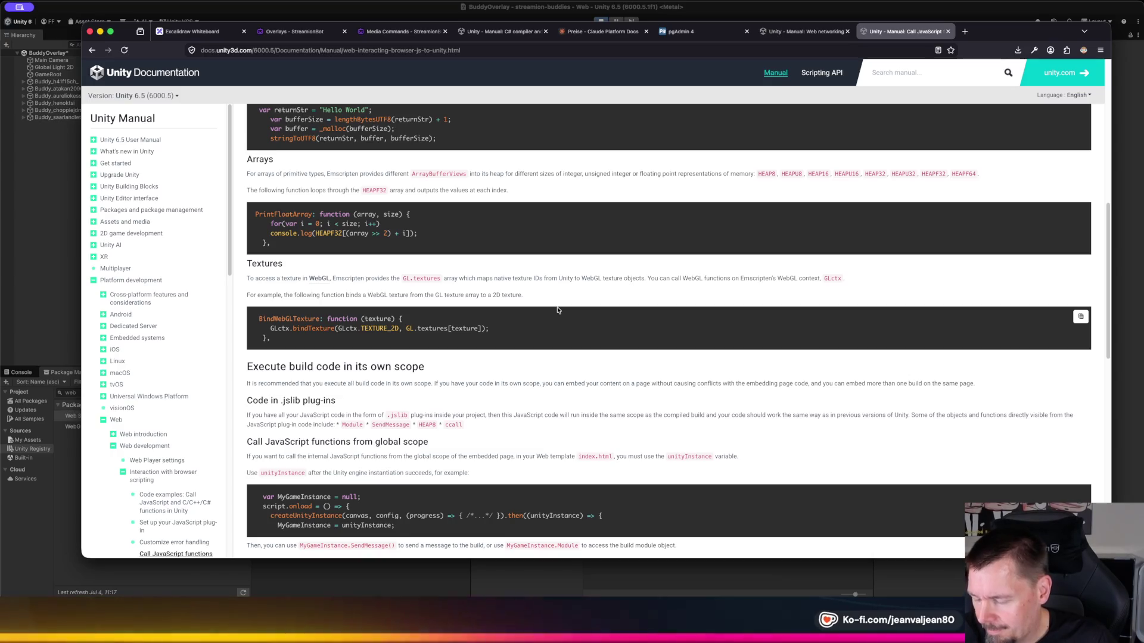
{"action": "scroll", "coordinate": [558, 309], "scroll_direction": "down", "scroll_amount": 2}
{"action": "scroll", "coordinate": [558, 309], "scroll_direction": "down", "scroll_amount": 8}
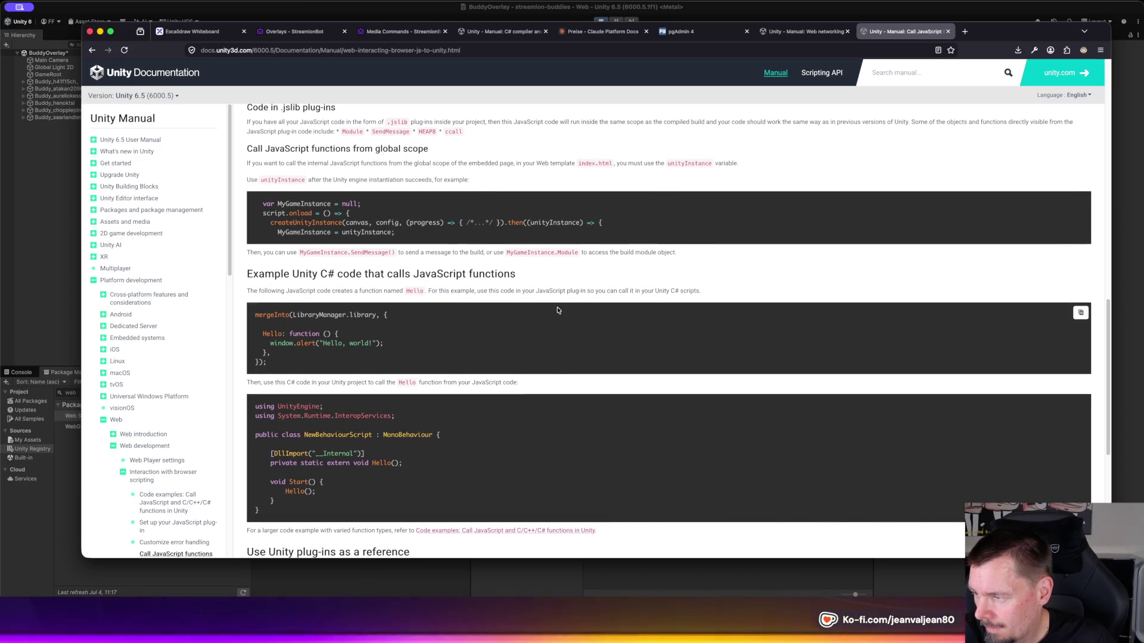
{"action": "scroll", "coordinate": [558, 310], "scroll_direction": "down", "scroll_amount": 1}
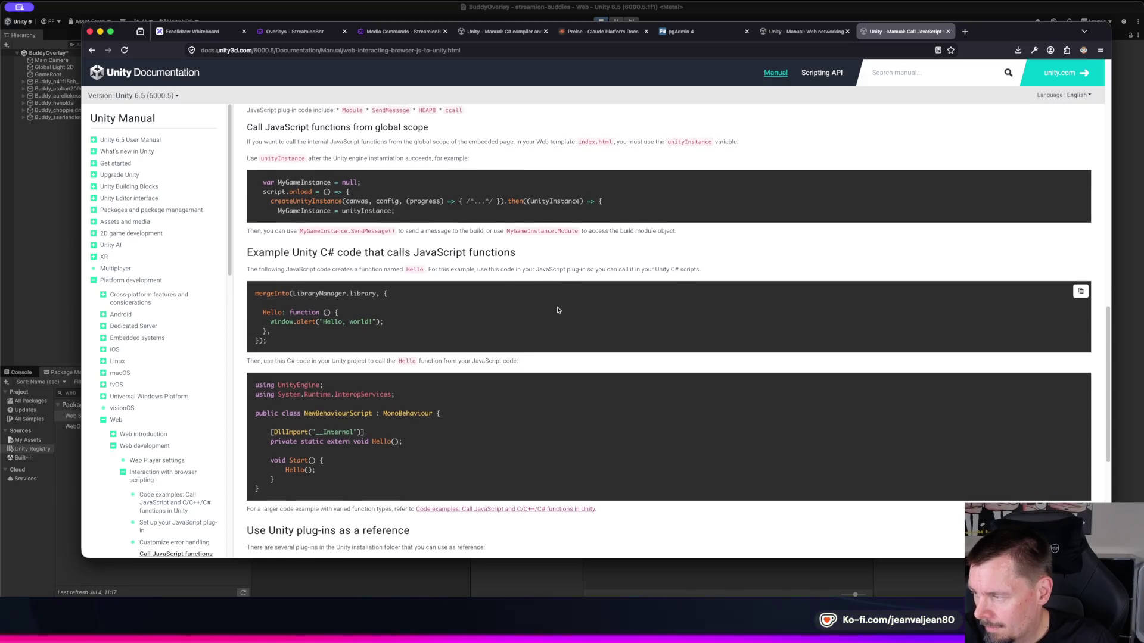
{"action": "scroll", "coordinate": [558, 310], "scroll_direction": "down", "scroll_amount": 5}
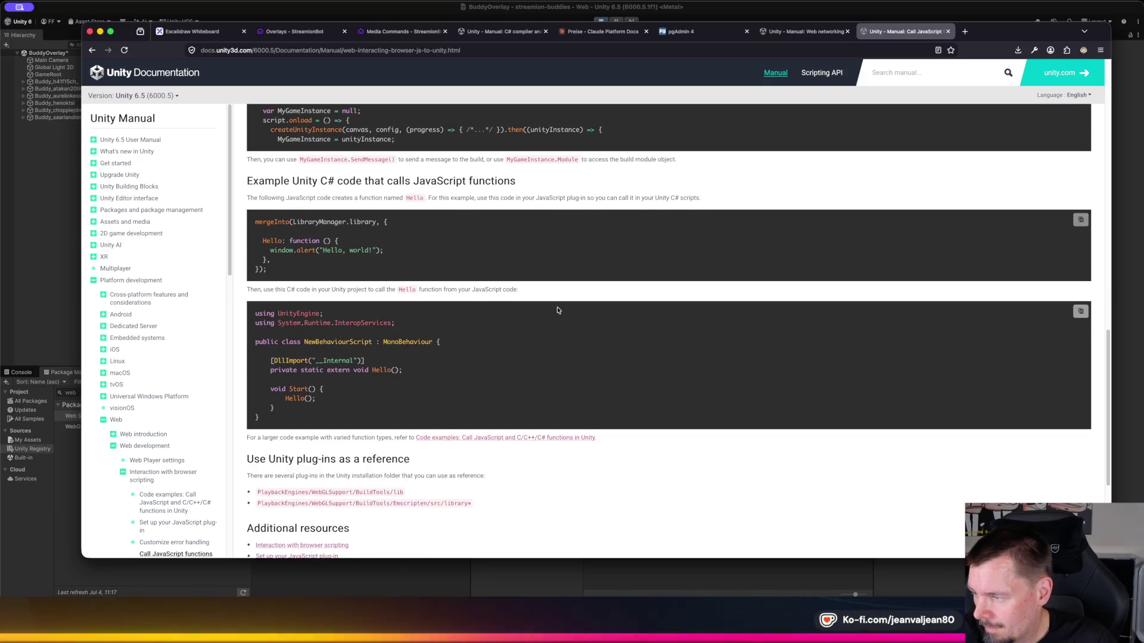
{"action": "scroll", "coordinate": [558, 310], "scroll_direction": "down", "scroll_amount": 2}
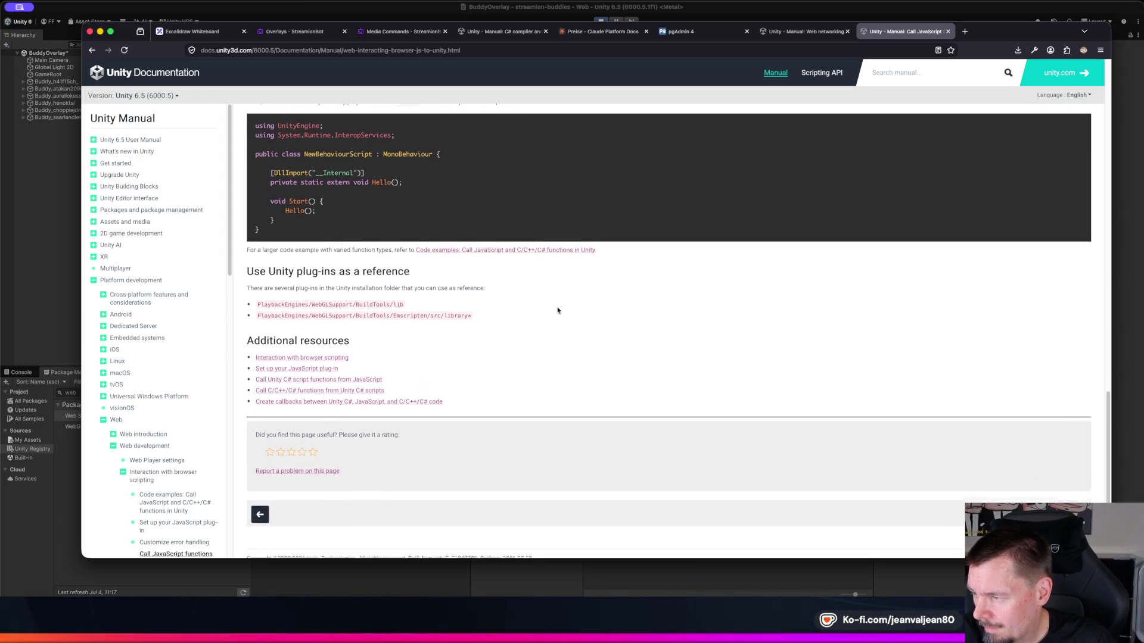
{"action": "scroll", "coordinate": [558, 309], "scroll_direction": "down", "scroll_amount": 1}
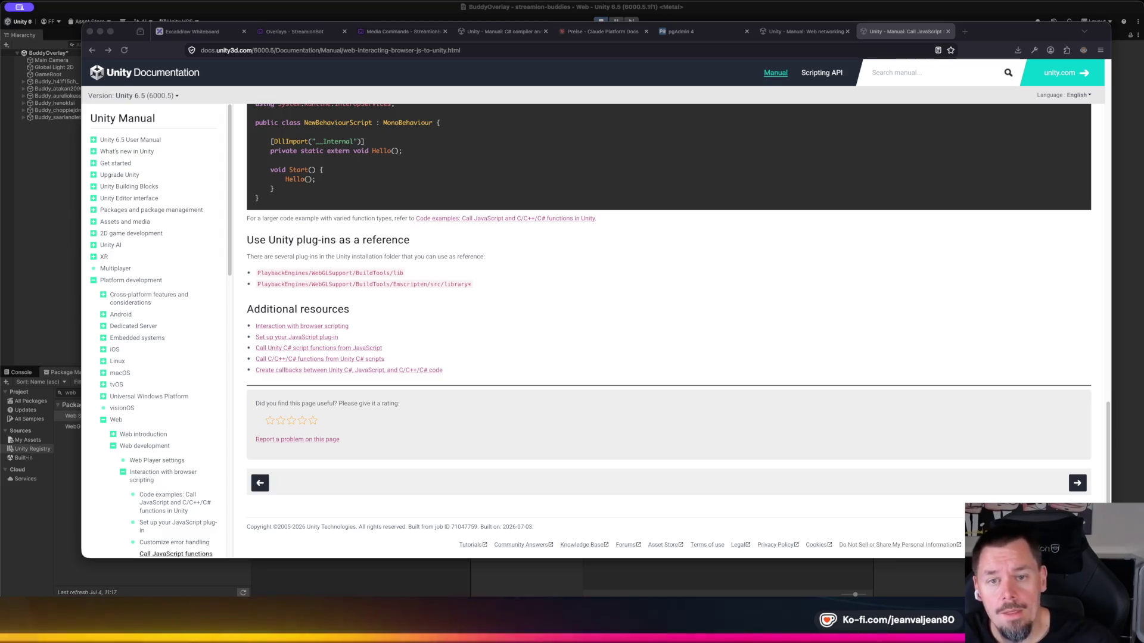
{"action": "left_click", "coordinate": [291, 16]}
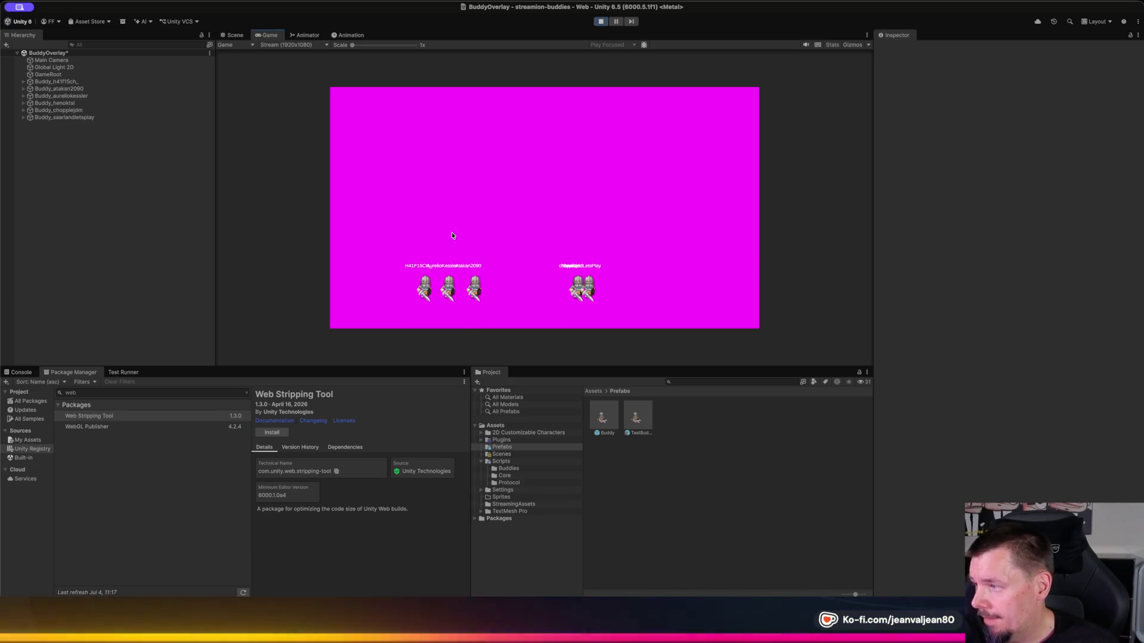
{"action": "key", "text": "super+s"}
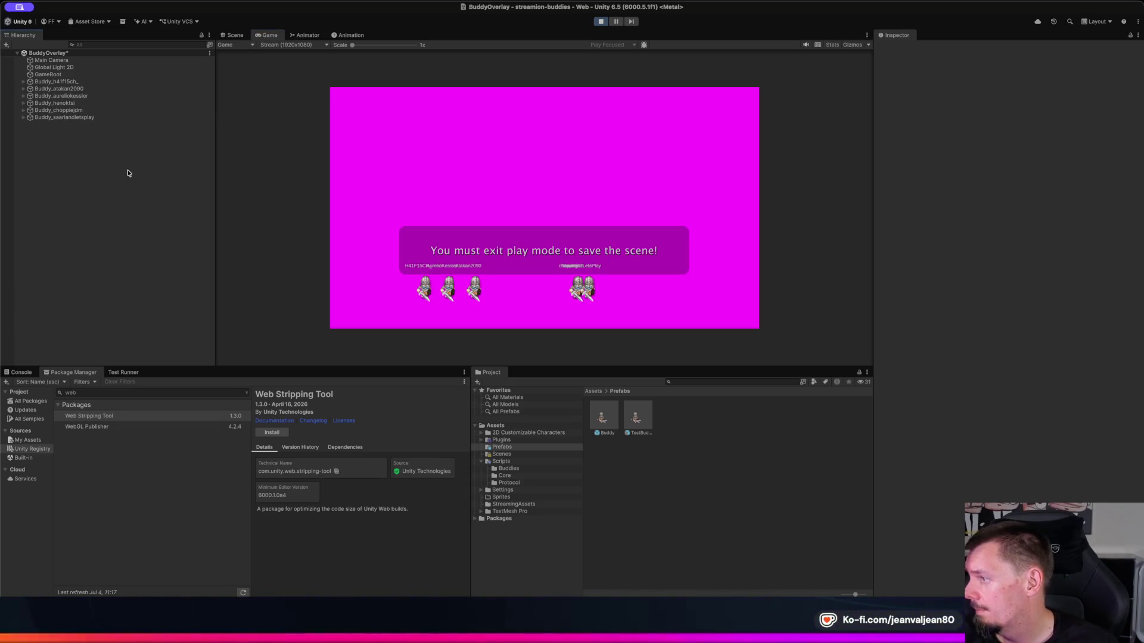
{"action": "left_click", "coordinate": [75, 117]}
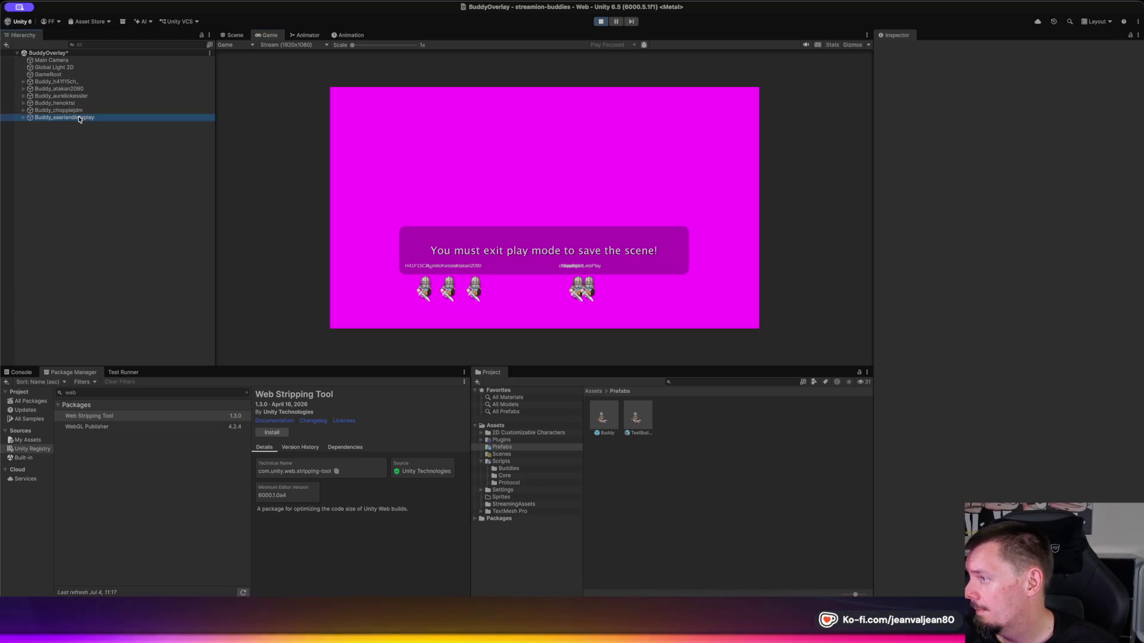
{"action": "left_click", "coordinate": [83, 82]}
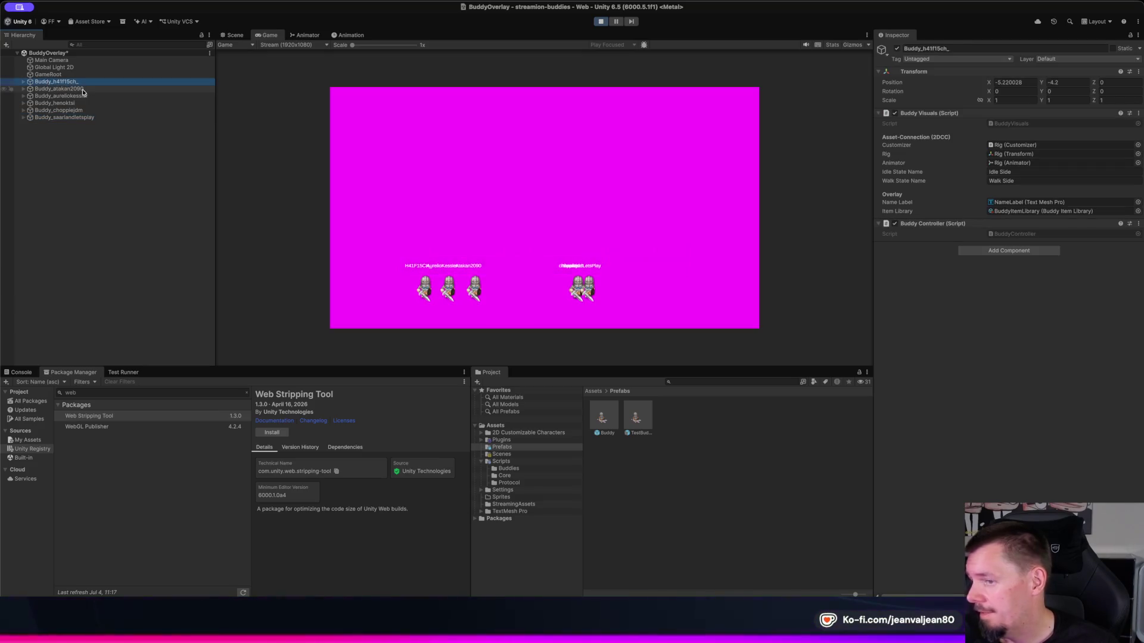
{"action": "left_click", "coordinate": [83, 88]}
{"action": "left_click", "coordinate": [75, 103]}
{"action": "left_click", "coordinate": [71, 117]}
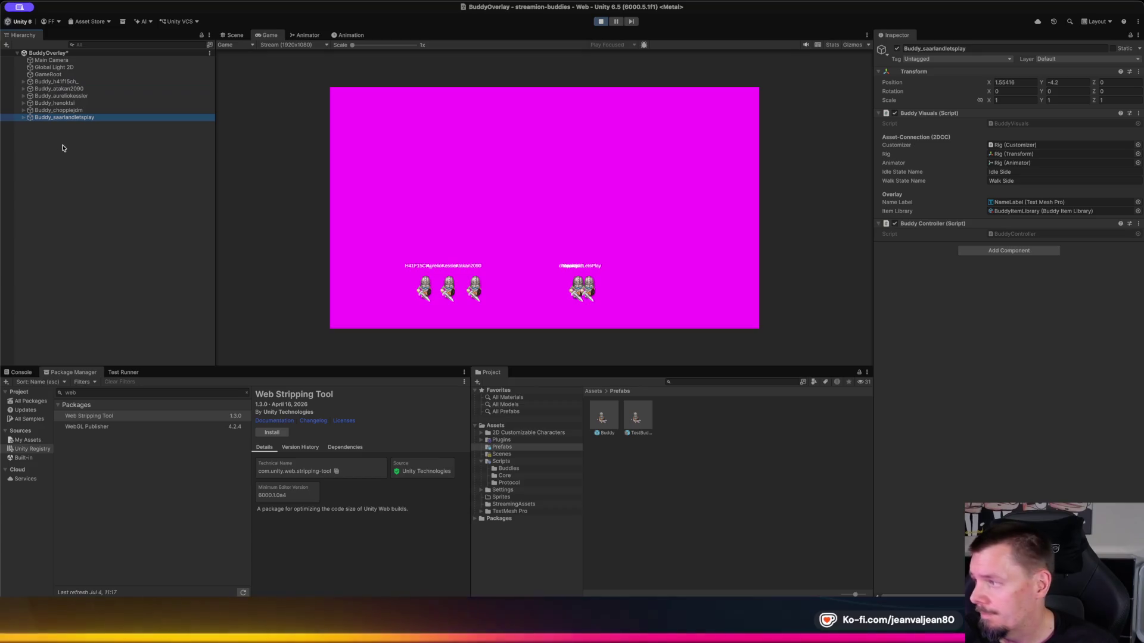
{"action": "left_click", "coordinate": [87, 169]}
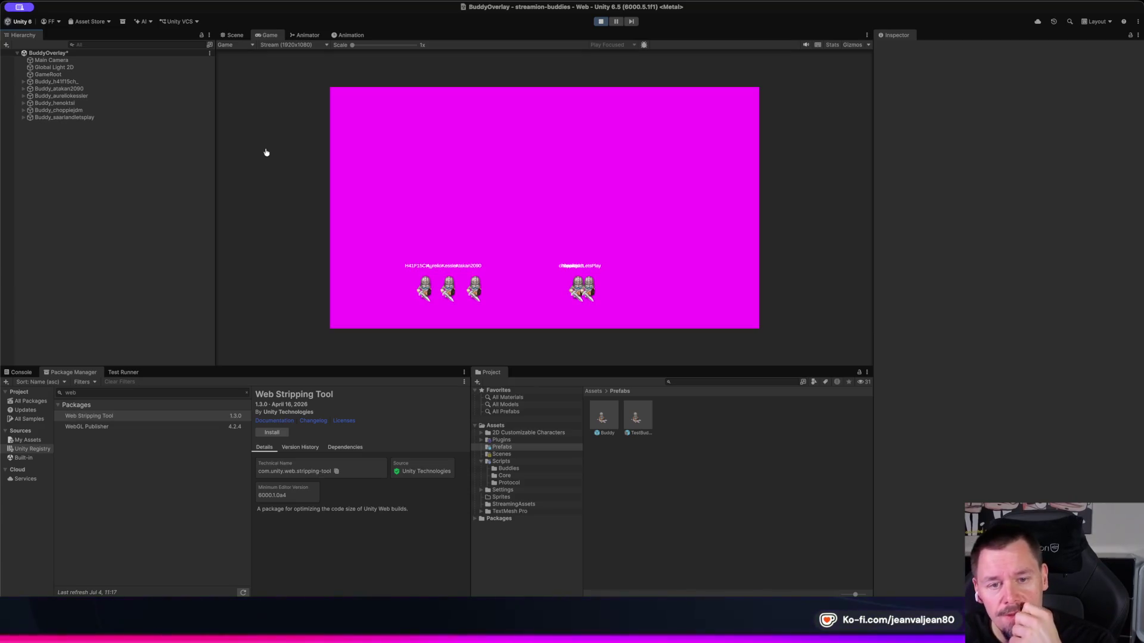
{"action": "key", "text": "super+Tab"}
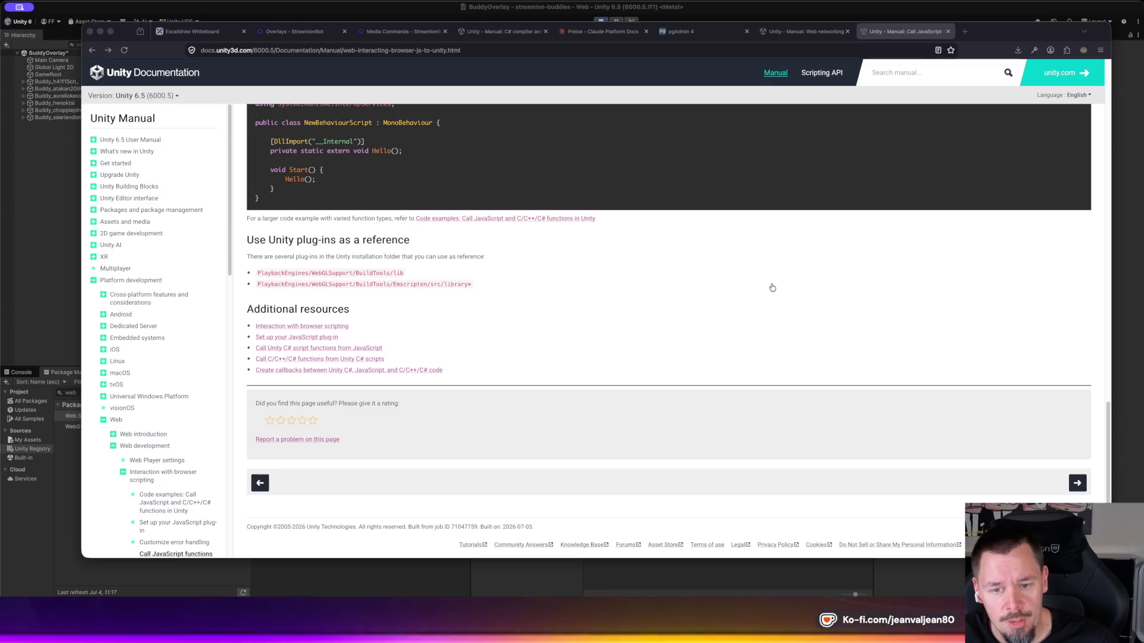
Step: Check the Unity editor, then in Firefox go via Overlays and Media Commands to Auto Responses
{"action": "key", "text": "super+Tab"}
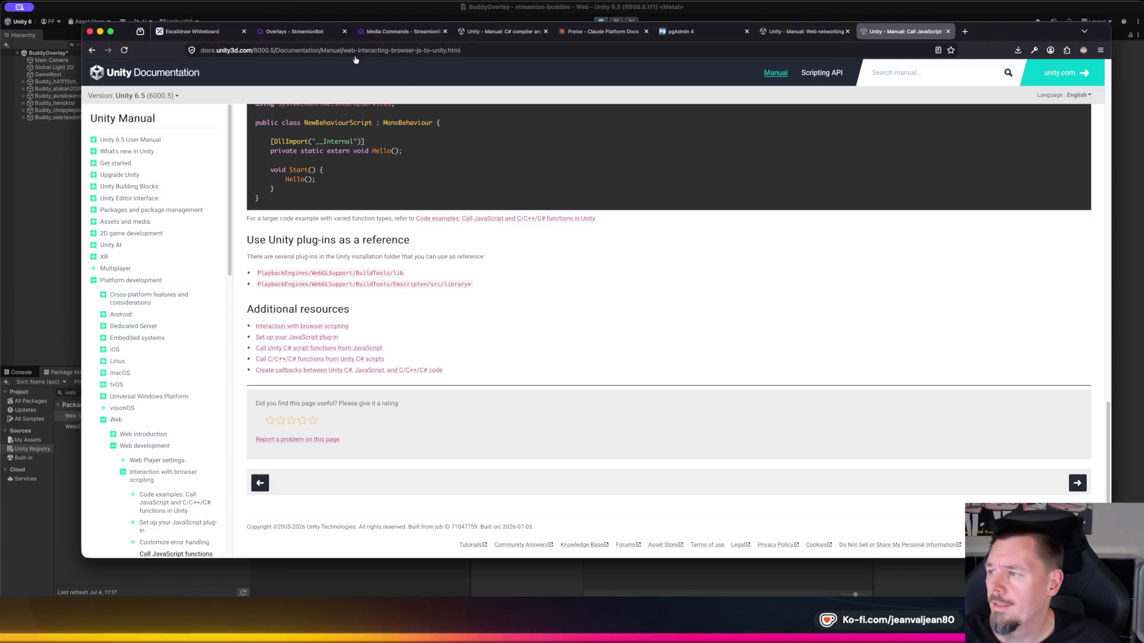
{"action": "key", "text": "super+Tab"}
{"action": "left_click", "coordinate": [304, 32]}
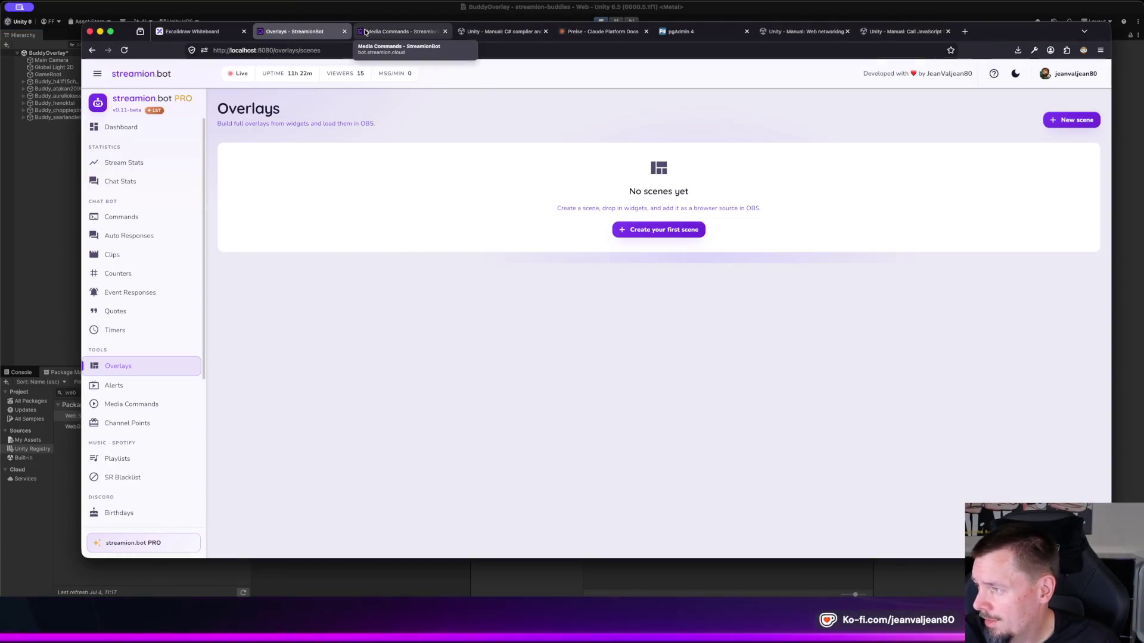
{"action": "left_click", "coordinate": [370, 31]}
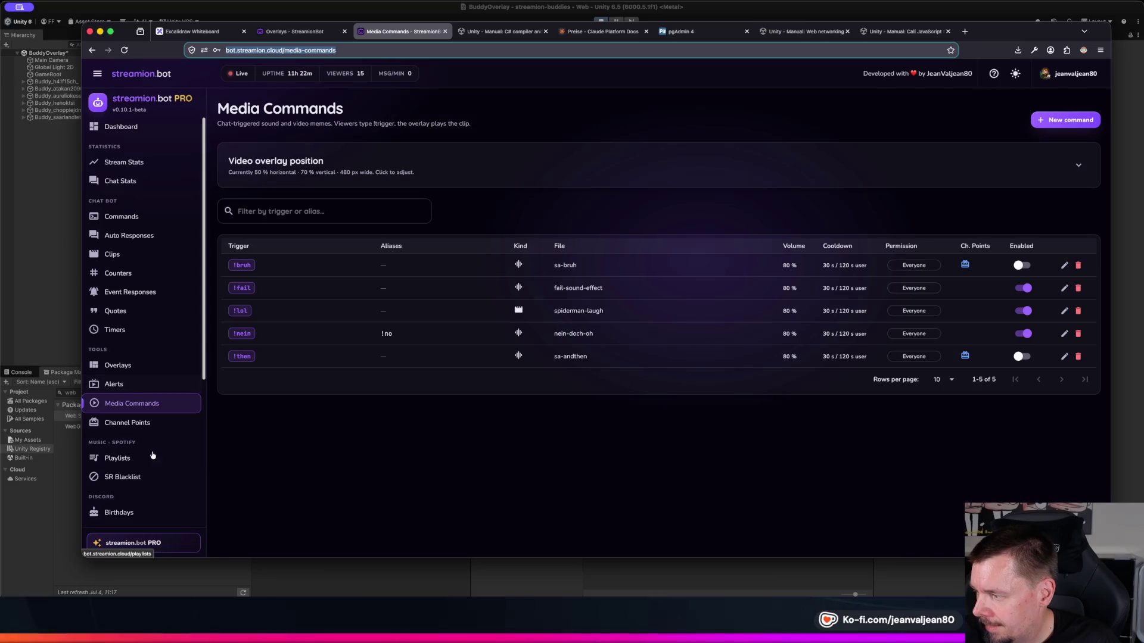
{"action": "scroll", "coordinate": [113, 405], "scroll_direction": "down", "scroll_amount": 1}
{"action": "scroll", "coordinate": [156, 274], "scroll_direction": "up", "scroll_amount": 1}
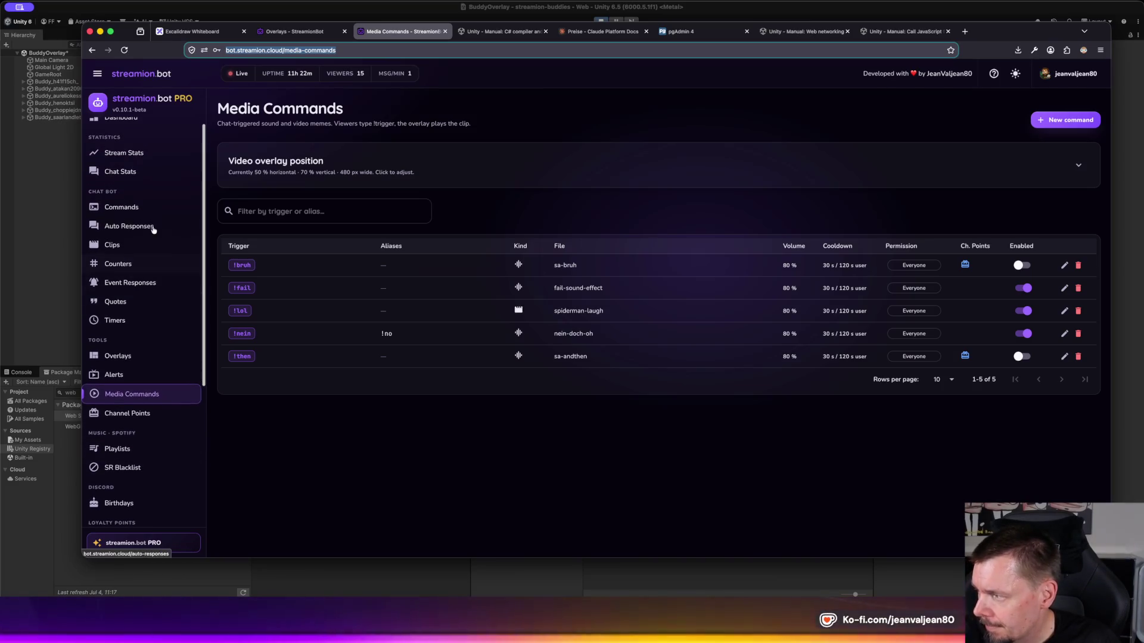
{"action": "left_click", "coordinate": [152, 227]}
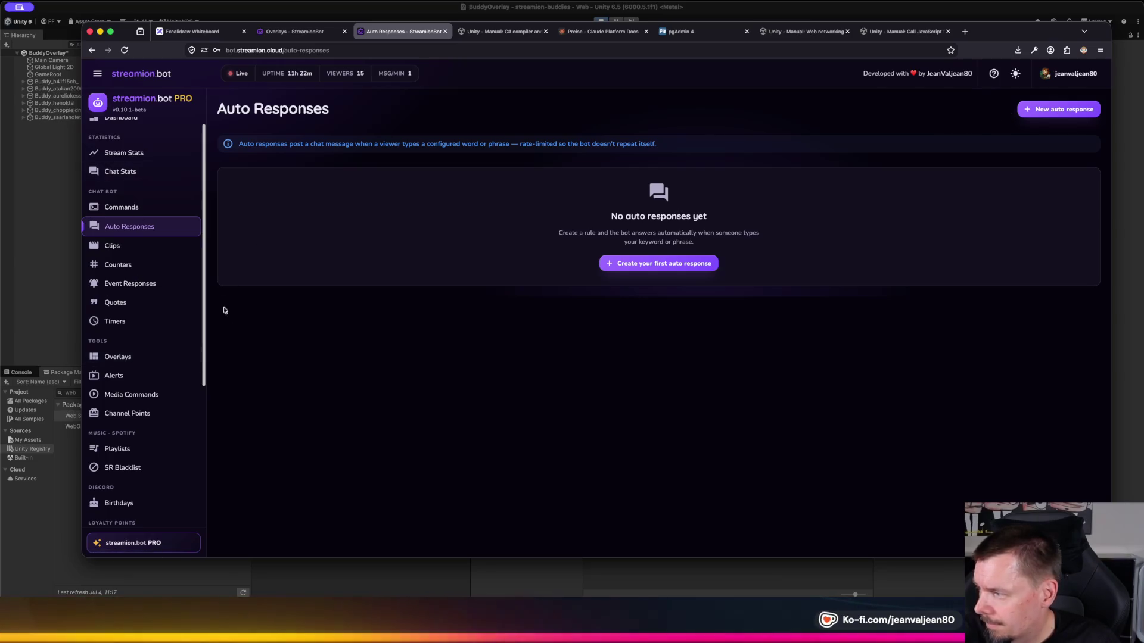
Step: Review the empty Auto Responses page, then open the bot's Auto-Mod settings
{"action": "scroll", "coordinate": [128, 425], "scroll_direction": "down", "scroll_amount": 5}
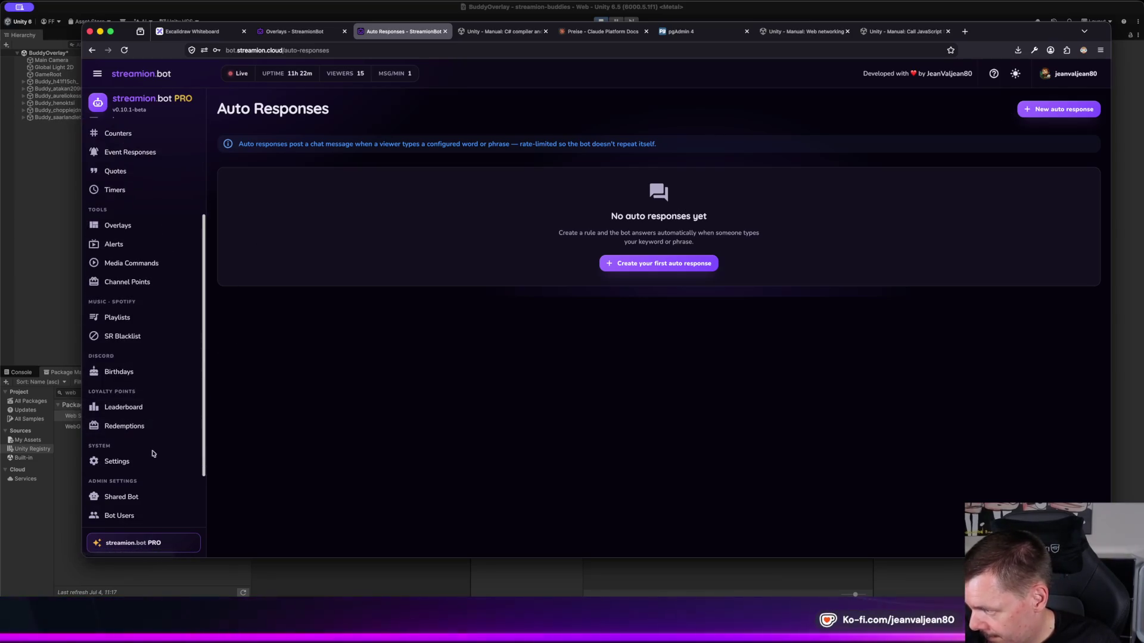
{"action": "scroll", "coordinate": [131, 417], "scroll_direction": "down", "scroll_amount": 3}
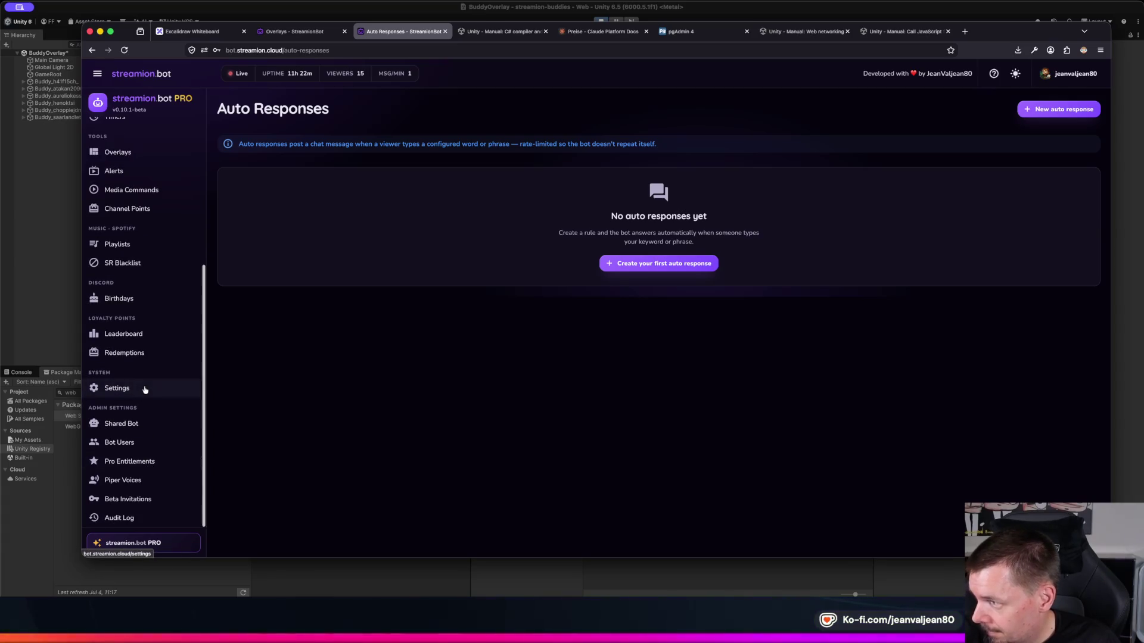
{"action": "scroll", "coordinate": [161, 274], "scroll_direction": "up", "scroll_amount": 1}
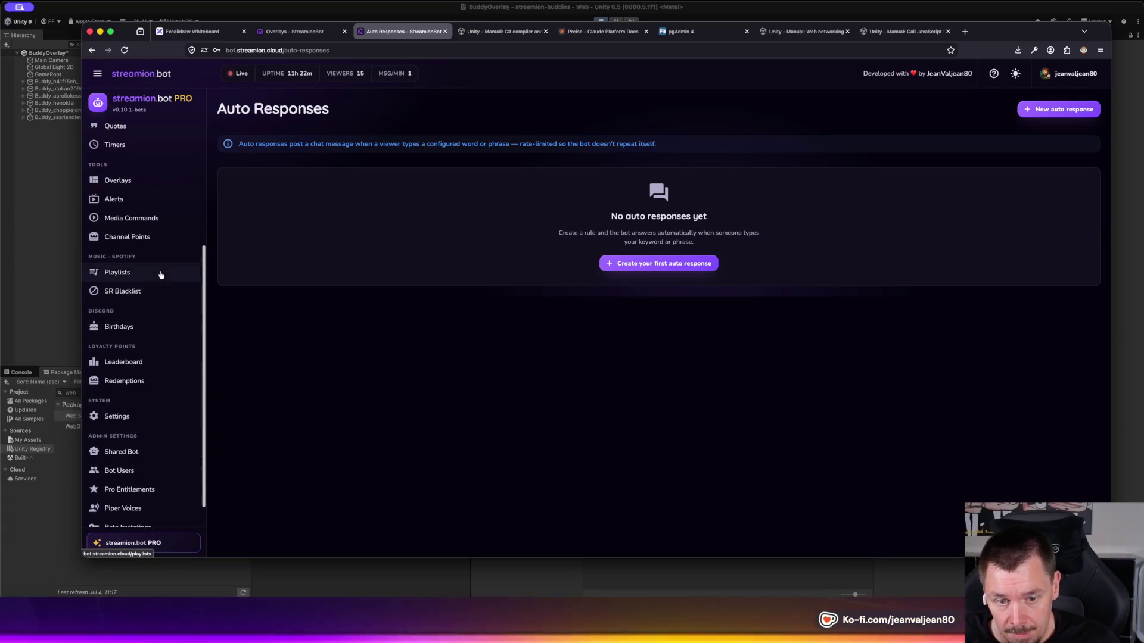
{"action": "scroll", "coordinate": [161, 275], "scroll_direction": "up", "scroll_amount": 1}
{"action": "scroll", "coordinate": [161, 275], "scroll_direction": "down", "scroll_amount": 2}
{"action": "scroll", "coordinate": [161, 275], "scroll_direction": "down", "scroll_amount": 1}
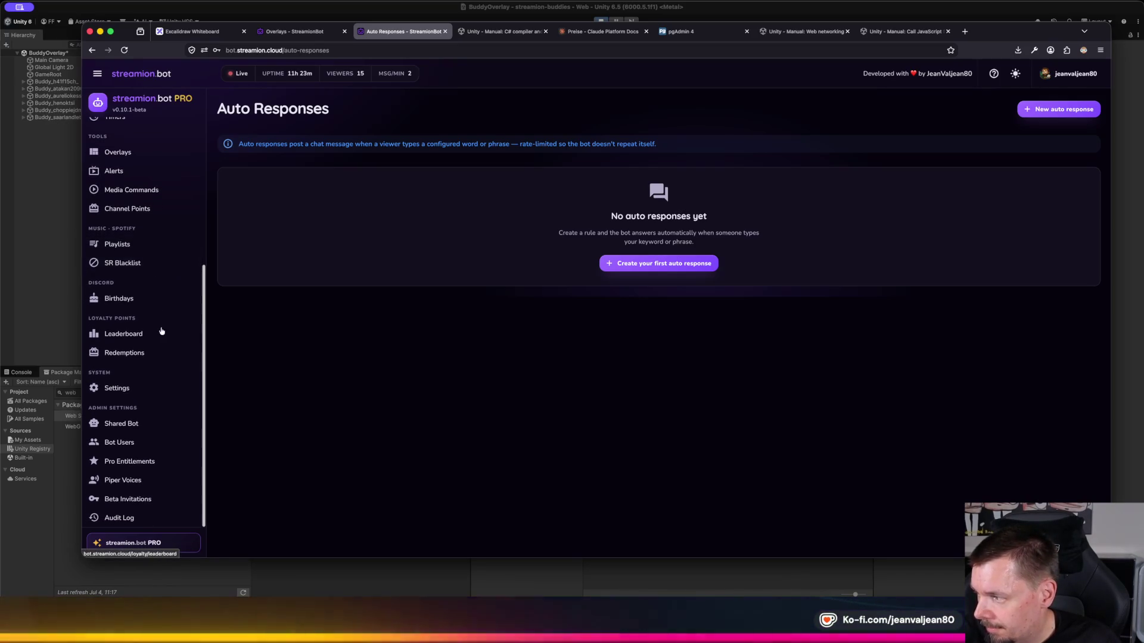
{"action": "left_click", "coordinate": [133, 389]}
{"action": "left_click", "coordinate": [472, 184]}
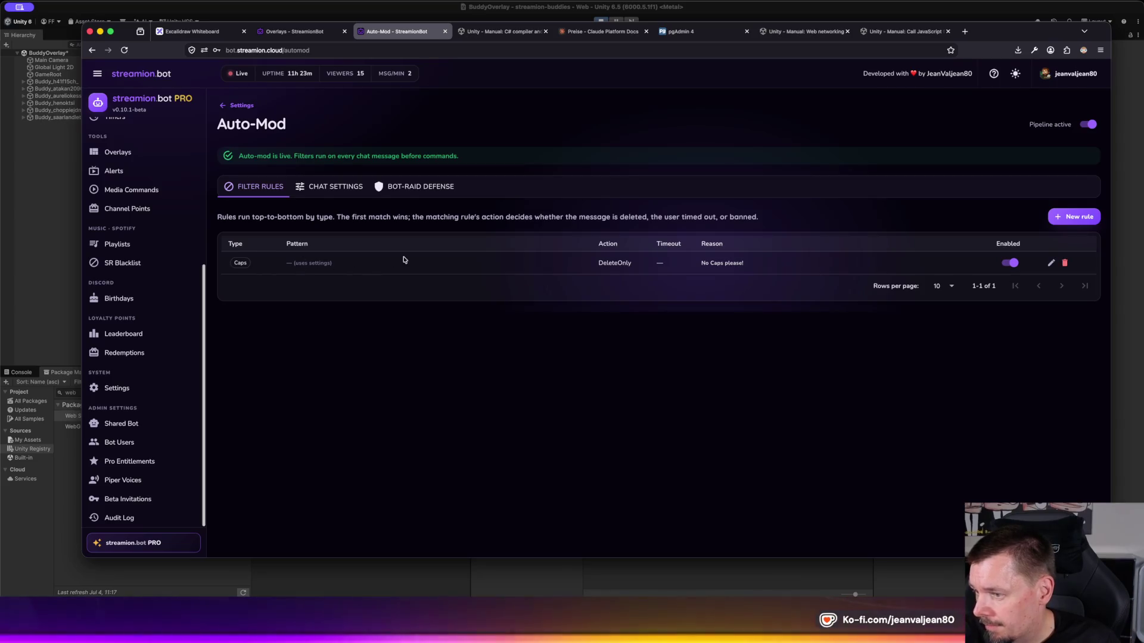
Step: Review Auto-Mod Chat Settings and Bot-Raid Defense, then open the Caps filter rule for editing
{"action": "left_click", "coordinate": [335, 188]}
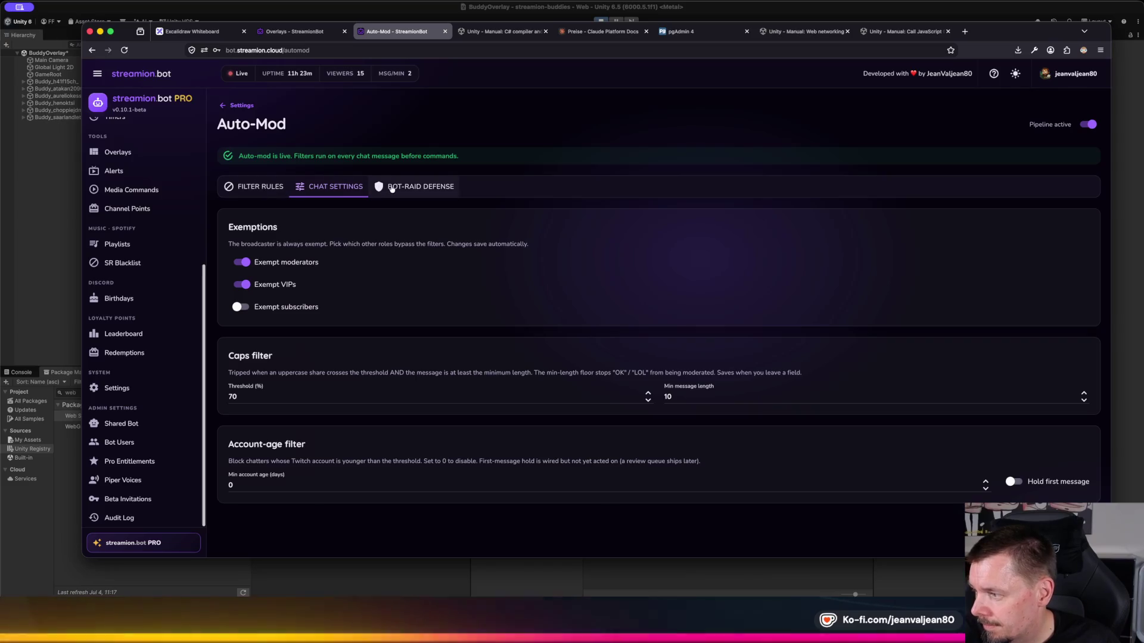
{"action": "left_click", "coordinate": [417, 186]}
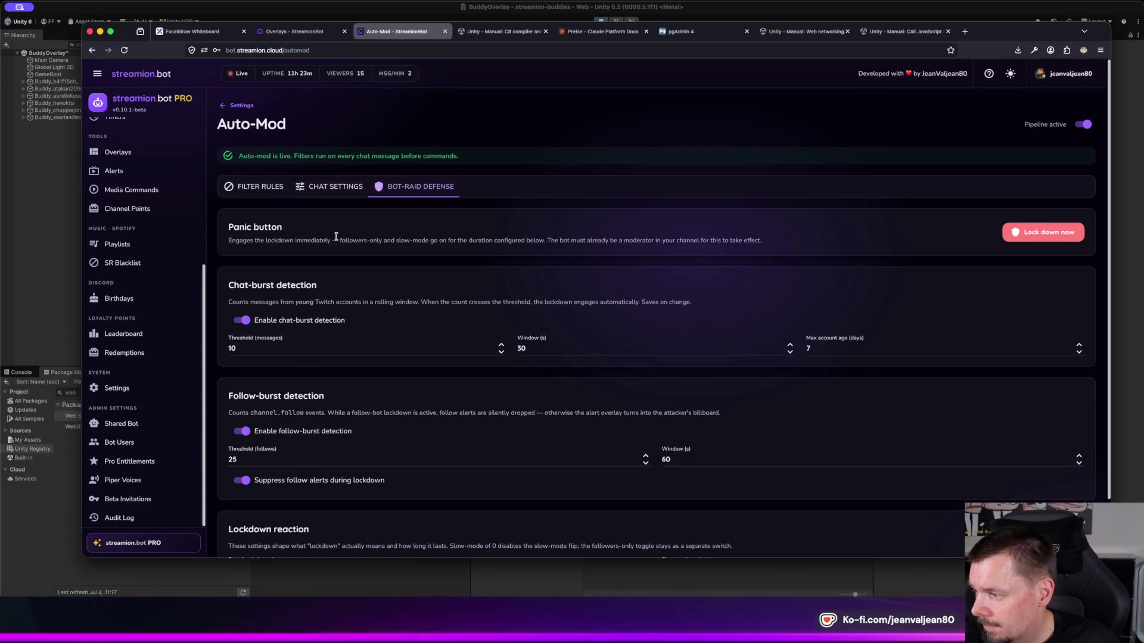
{"action": "scroll", "coordinate": [280, 197], "scroll_direction": "down", "scroll_amount": 2}
{"action": "left_click", "coordinate": [270, 125]}
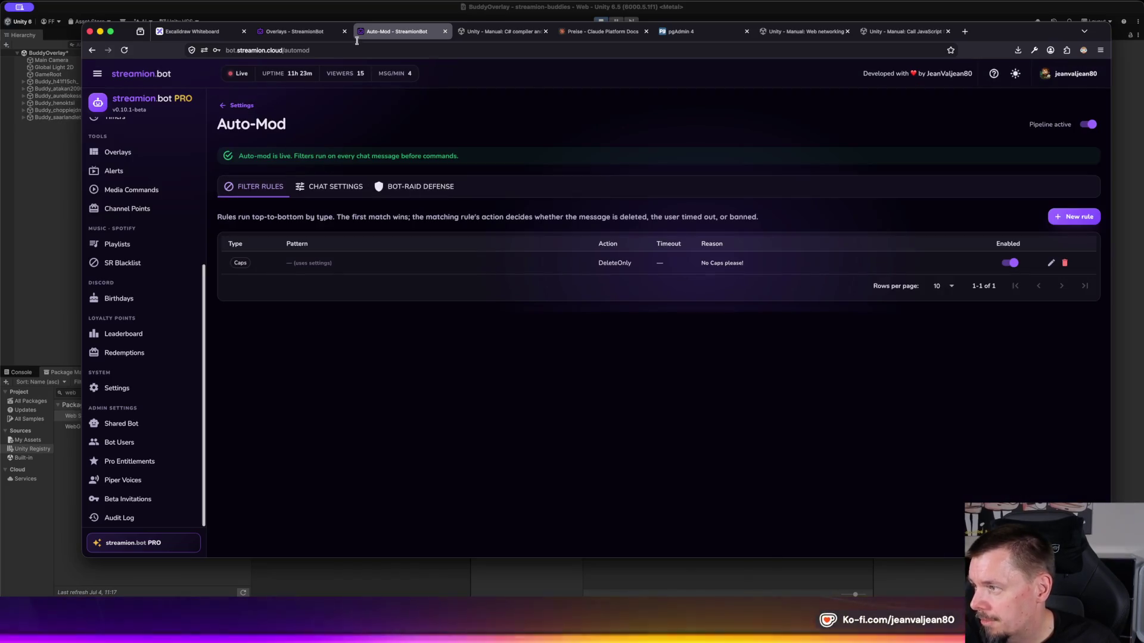
{"action": "left_click", "coordinate": [295, 31]}
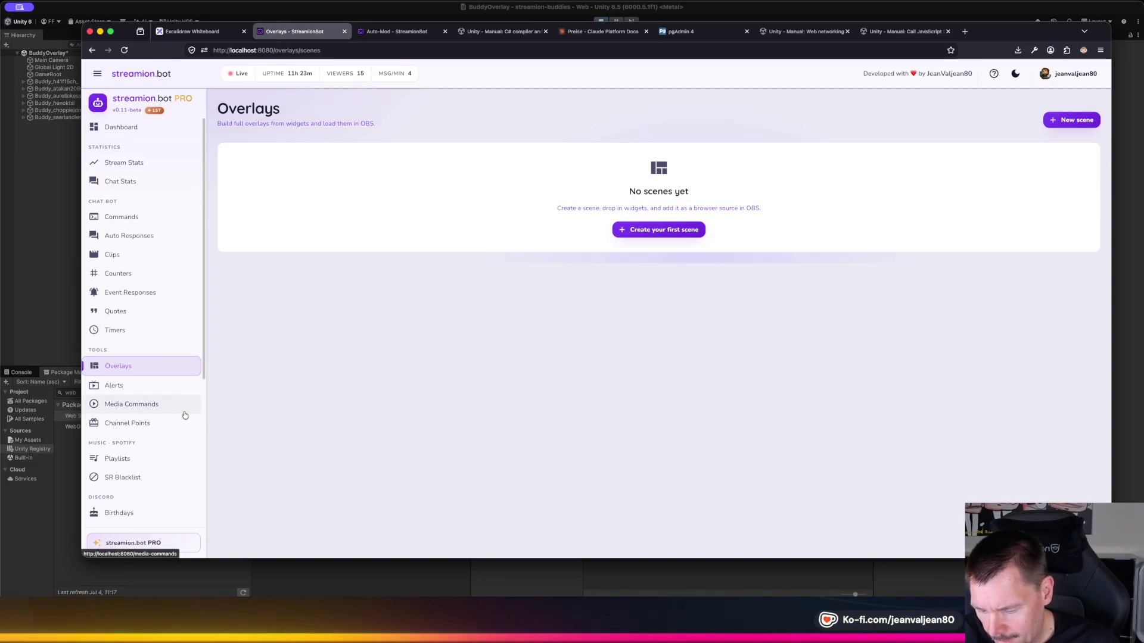
{"action": "left_click", "coordinate": [417, 32]}
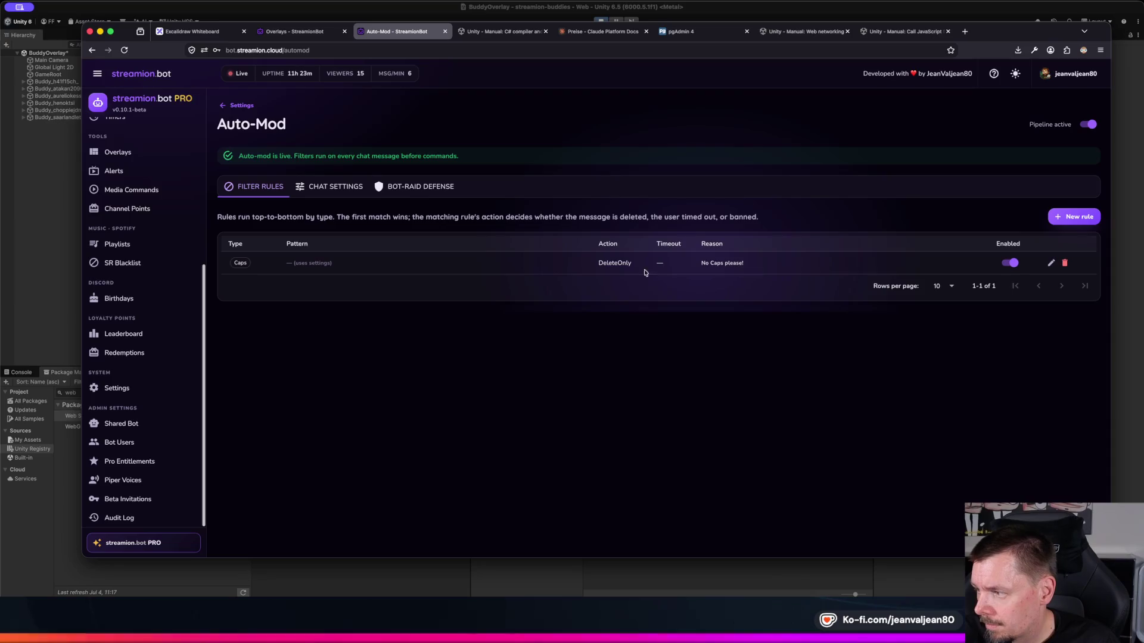
{"action": "left_click", "coordinate": [1049, 264]}
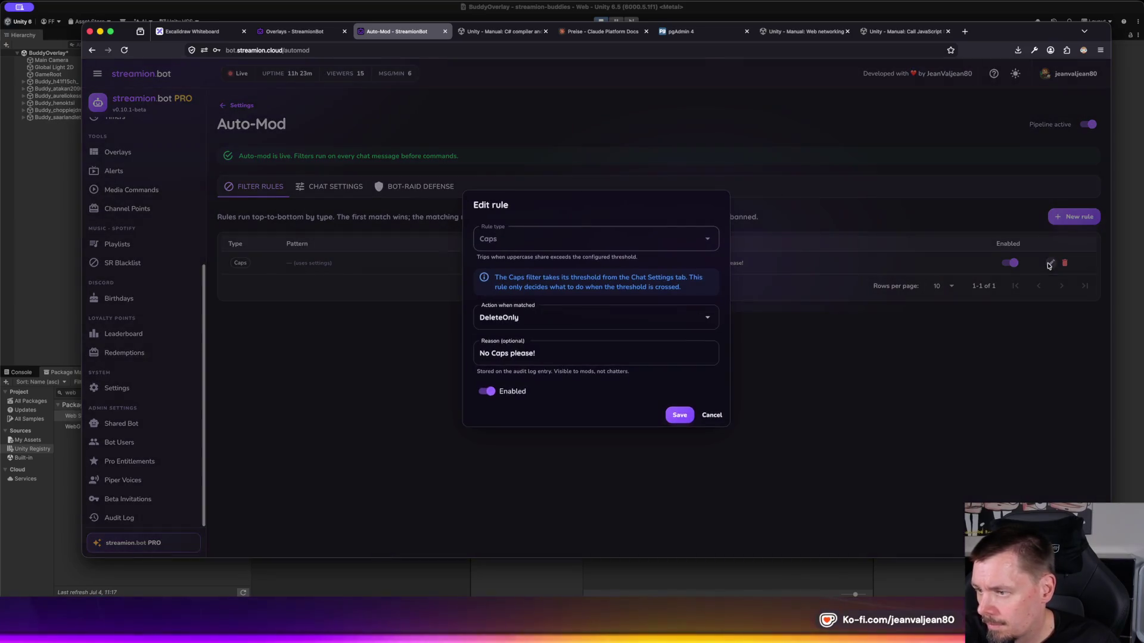
{"action": "key", "text": "Escape"}
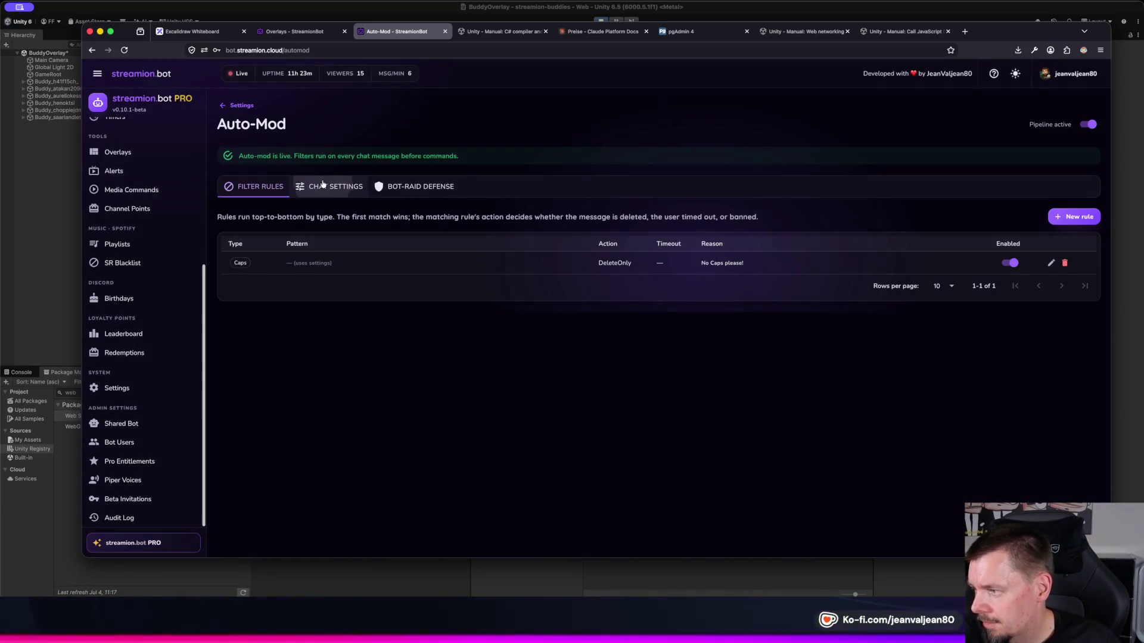
{"action": "left_click", "coordinate": [334, 187]}
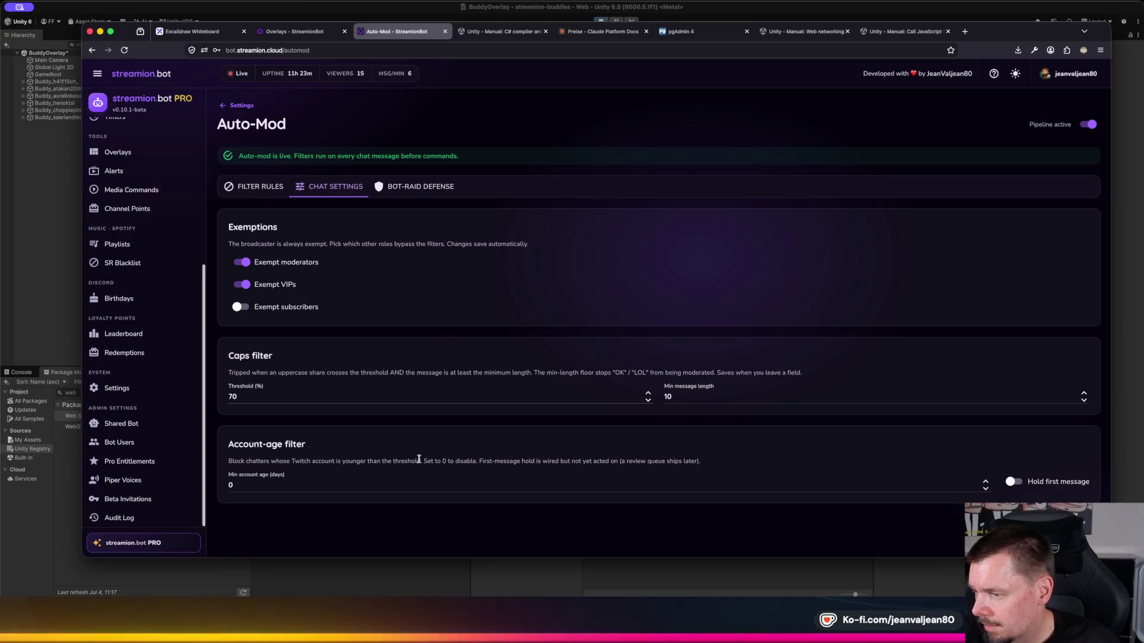
{"action": "left_click", "coordinate": [420, 186]}
{"action": "scroll", "coordinate": [591, 367], "scroll_direction": "down", "scroll_amount": 3}
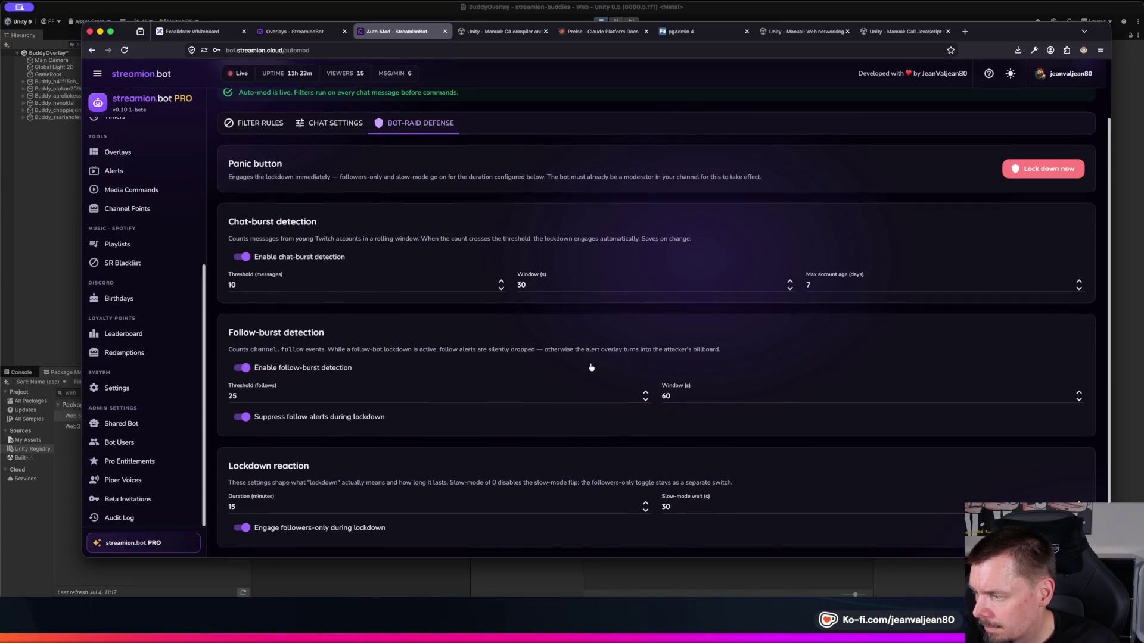
{"action": "scroll", "coordinate": [278, 191], "scroll_direction": "up", "scroll_amount": 3}
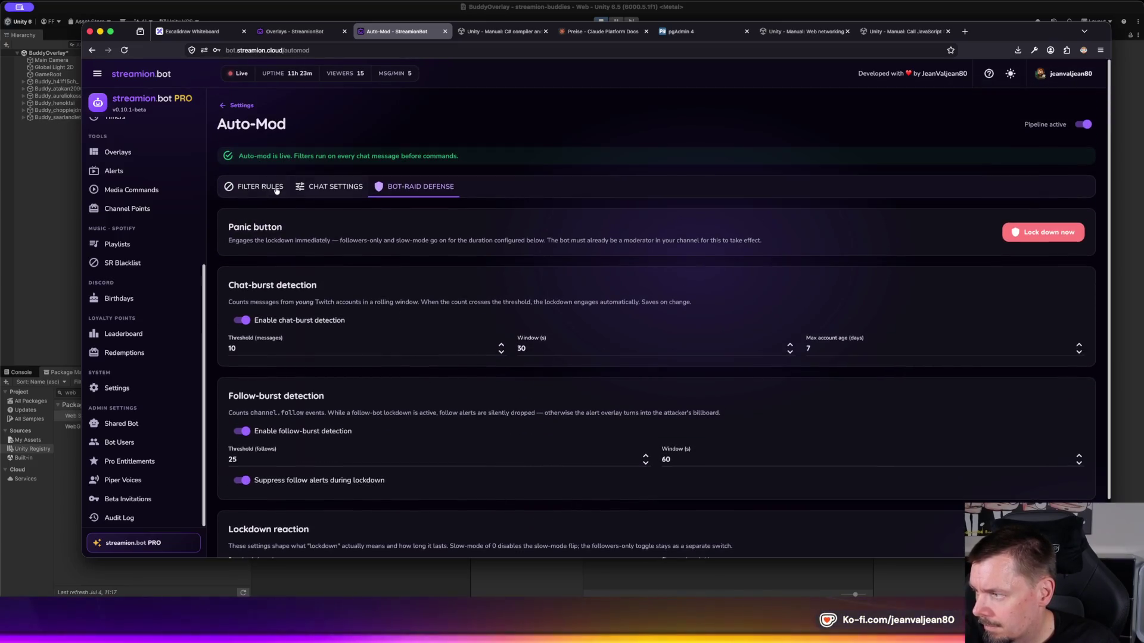
{"action": "left_click", "coordinate": [277, 189]}
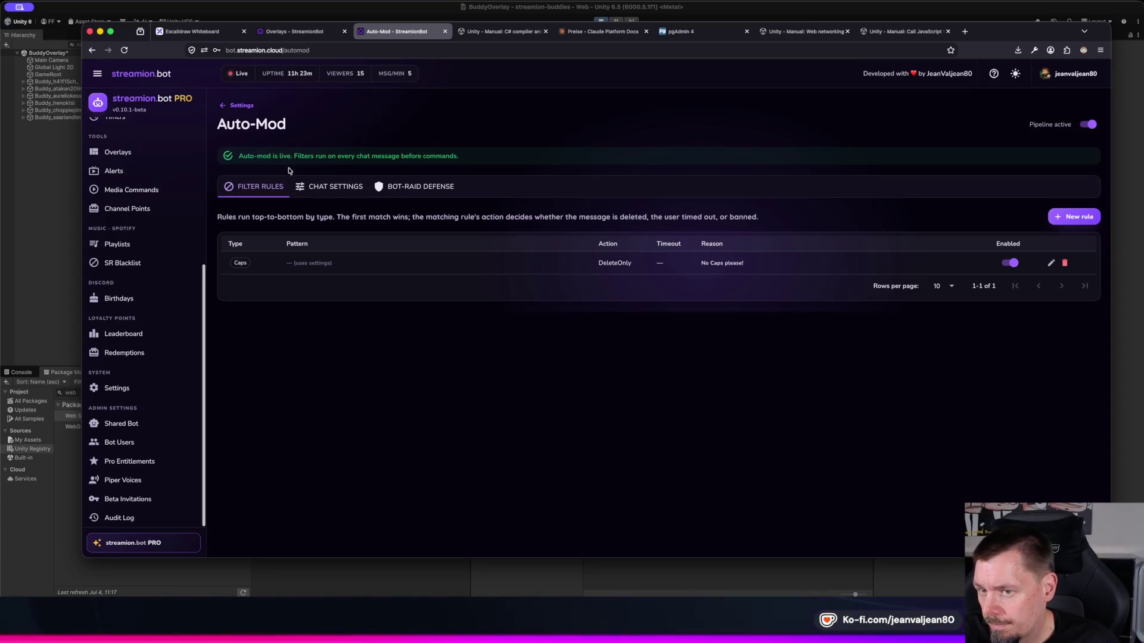
{"action": "left_click", "coordinate": [1073, 216]}
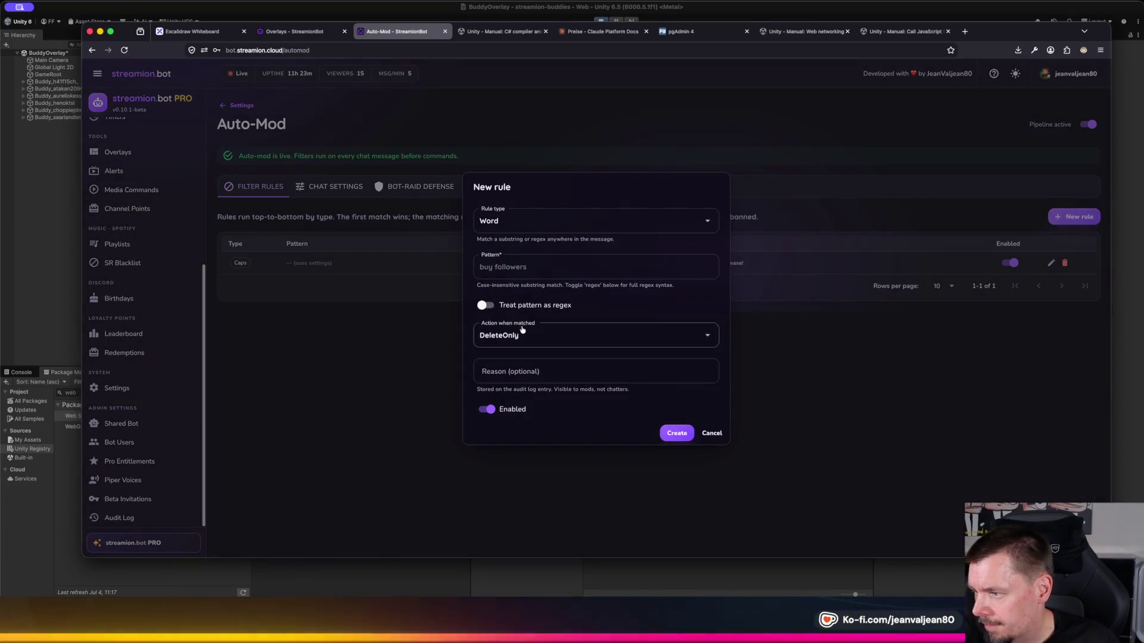
{"action": "left_click", "coordinate": [544, 227]}
{"action": "left_click", "coordinate": [512, 308]}
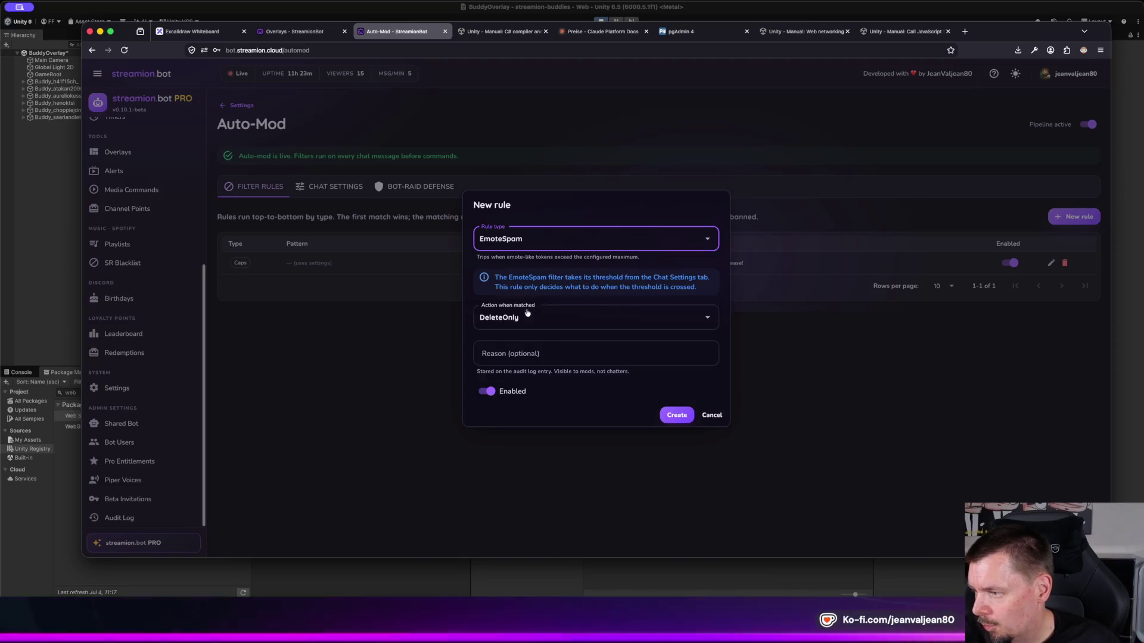
{"action": "left_click", "coordinate": [591, 311]}
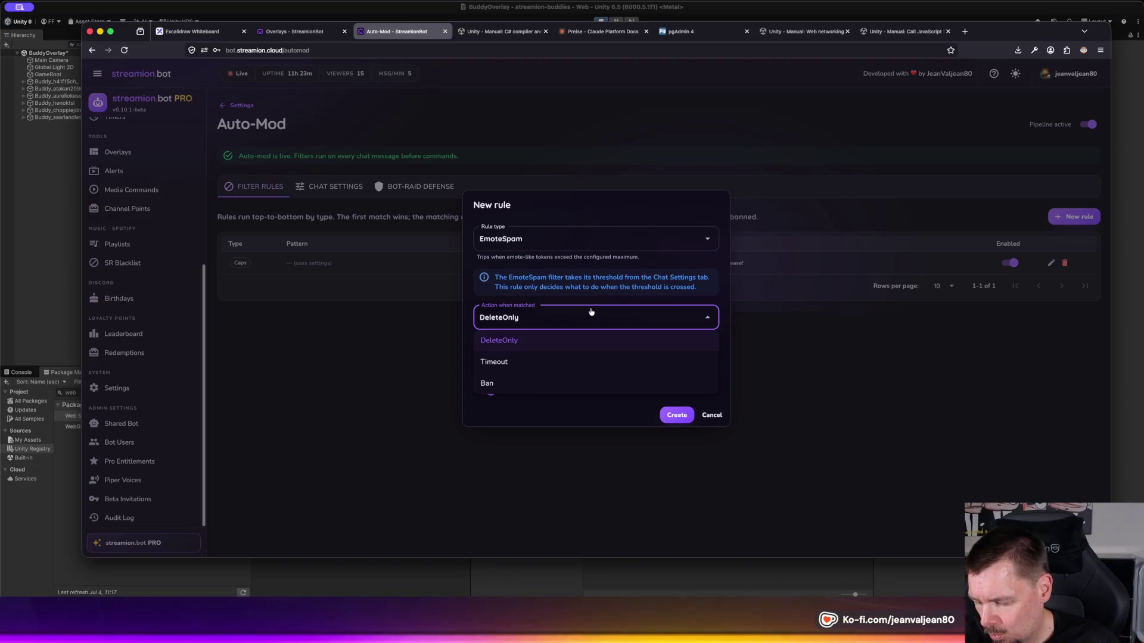
{"action": "left_click", "coordinate": [591, 311]}
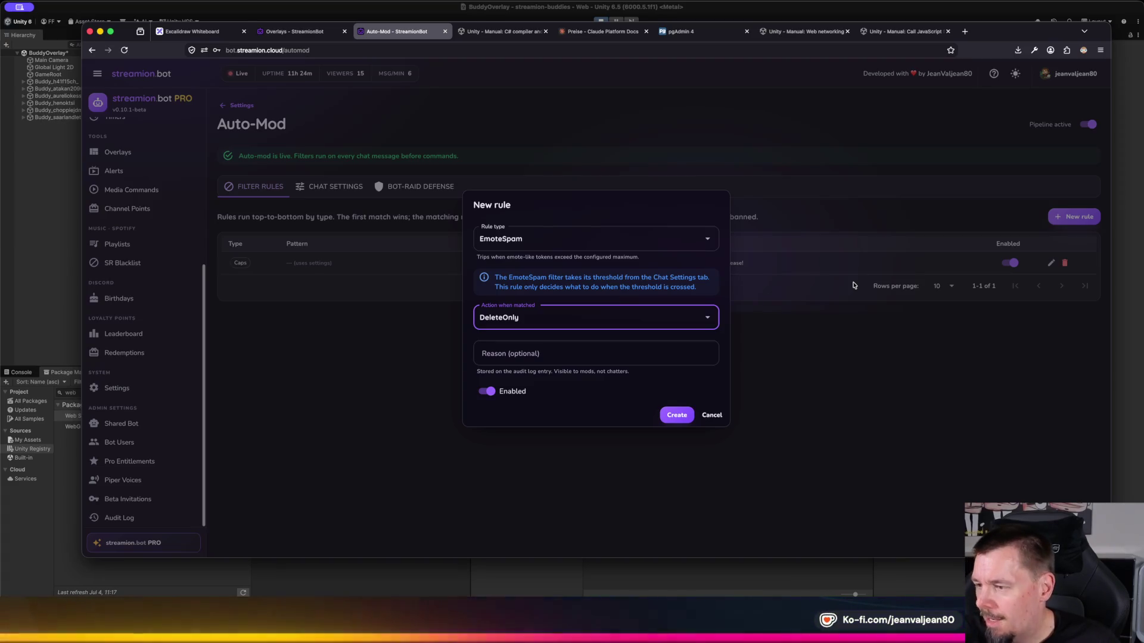
{"action": "key", "text": "Escape"}
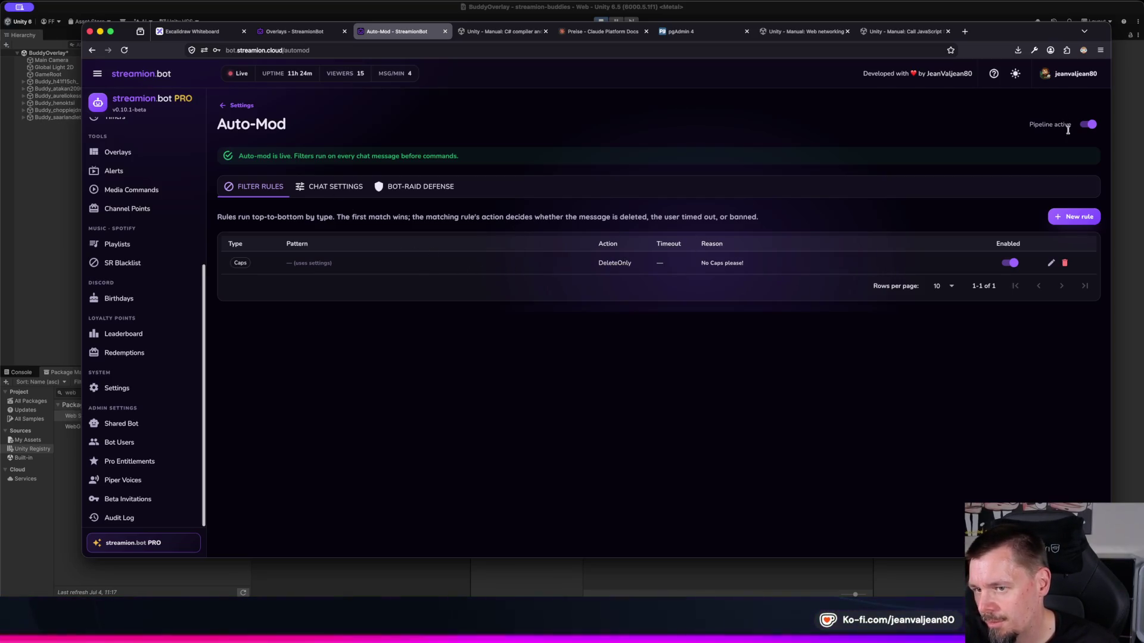
{"action": "left_click", "coordinate": [1086, 126]}
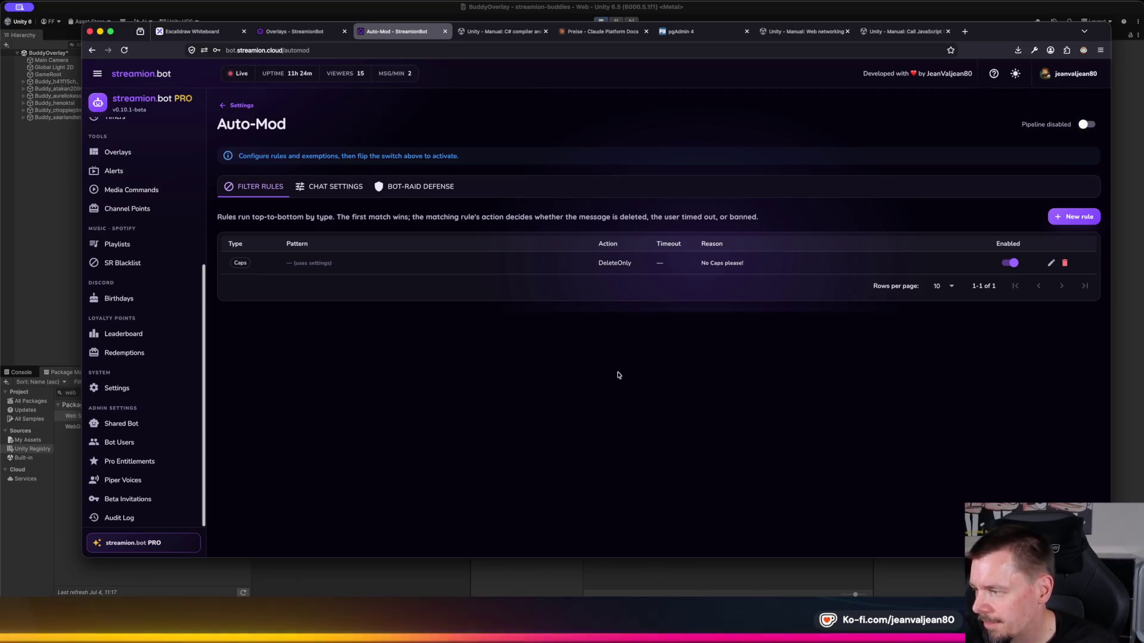
Step: Reload the hosted Auto-Mod page and review its Chat Settings and Bot-Raid Defense tabs
{"action": "key", "text": "super+r"}
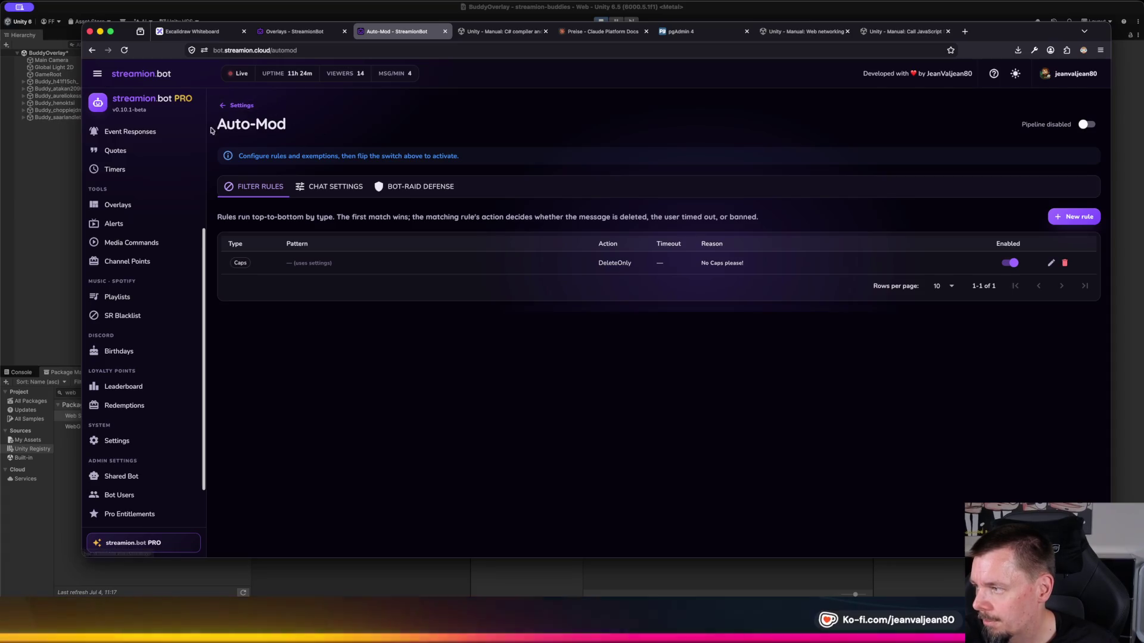
{"action": "left_click", "coordinate": [347, 192]}
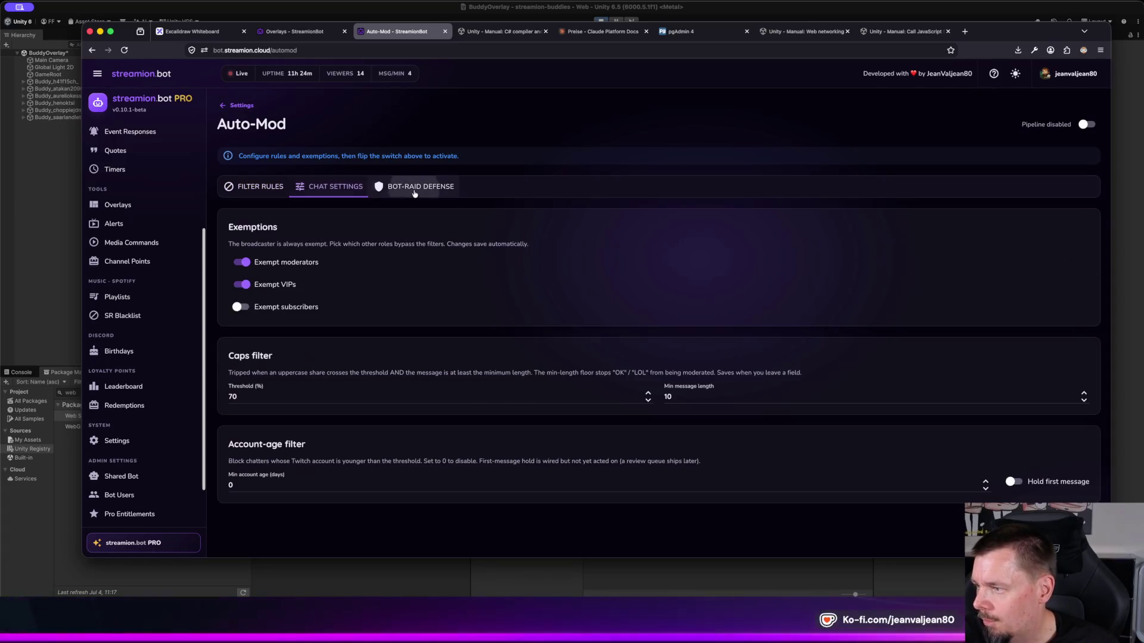
{"action": "left_click", "coordinate": [414, 189]}
{"action": "left_click", "coordinate": [256, 187]}
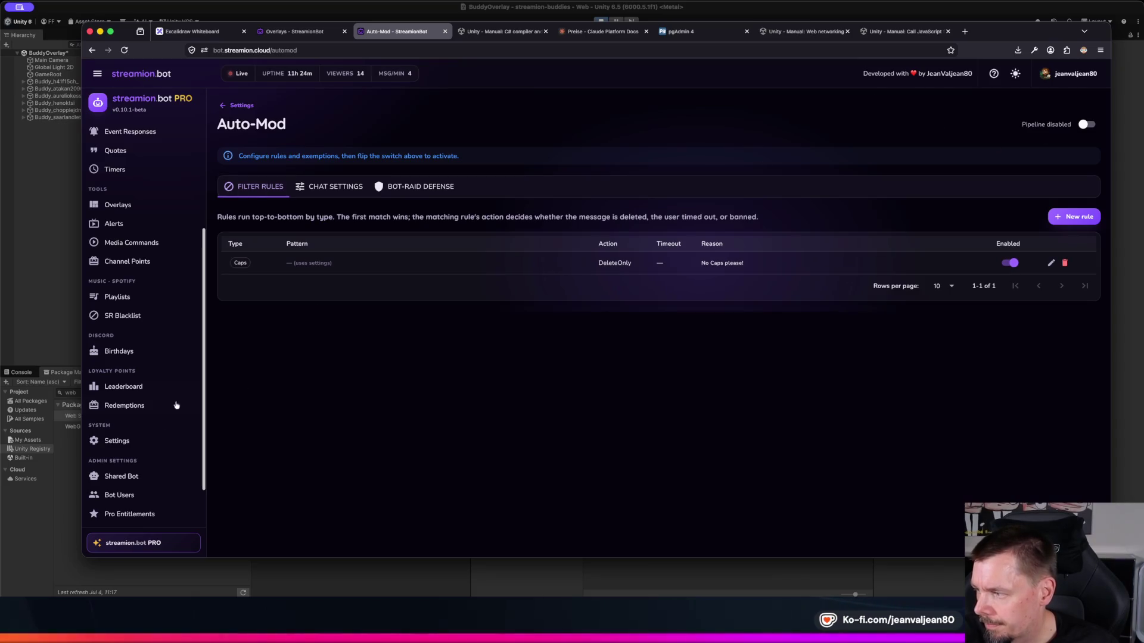
Step: Recheck Chat Settings, then bring up the local instance's Overlays page
{"action": "scroll", "coordinate": [124, 435], "scroll_direction": "down", "scroll_amount": 1}
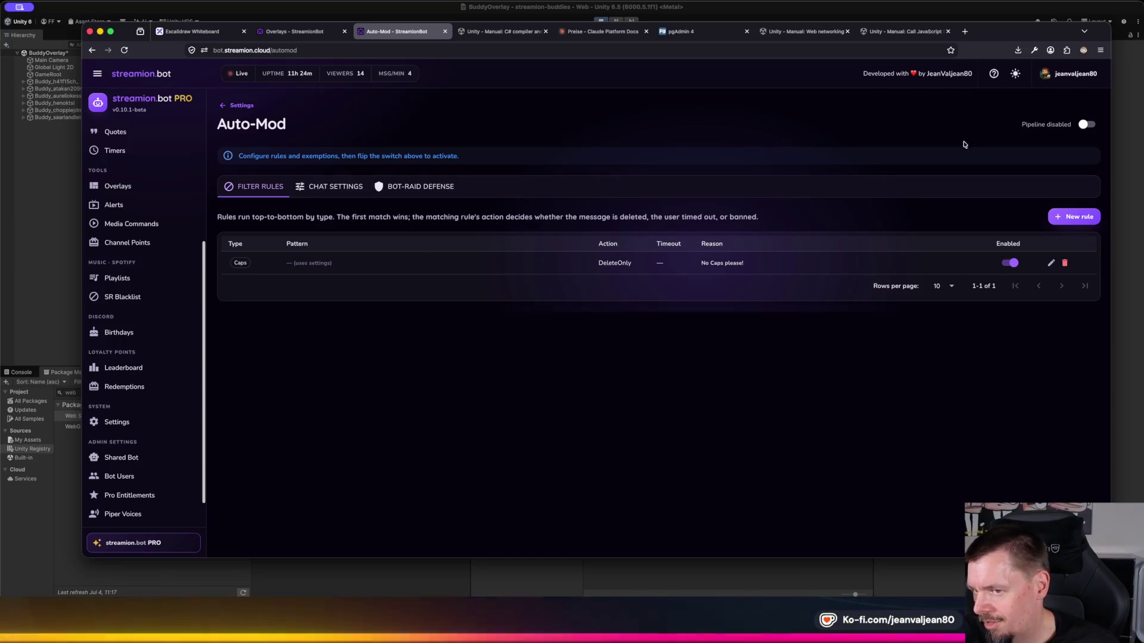
{"action": "left_click", "coordinate": [333, 187]}
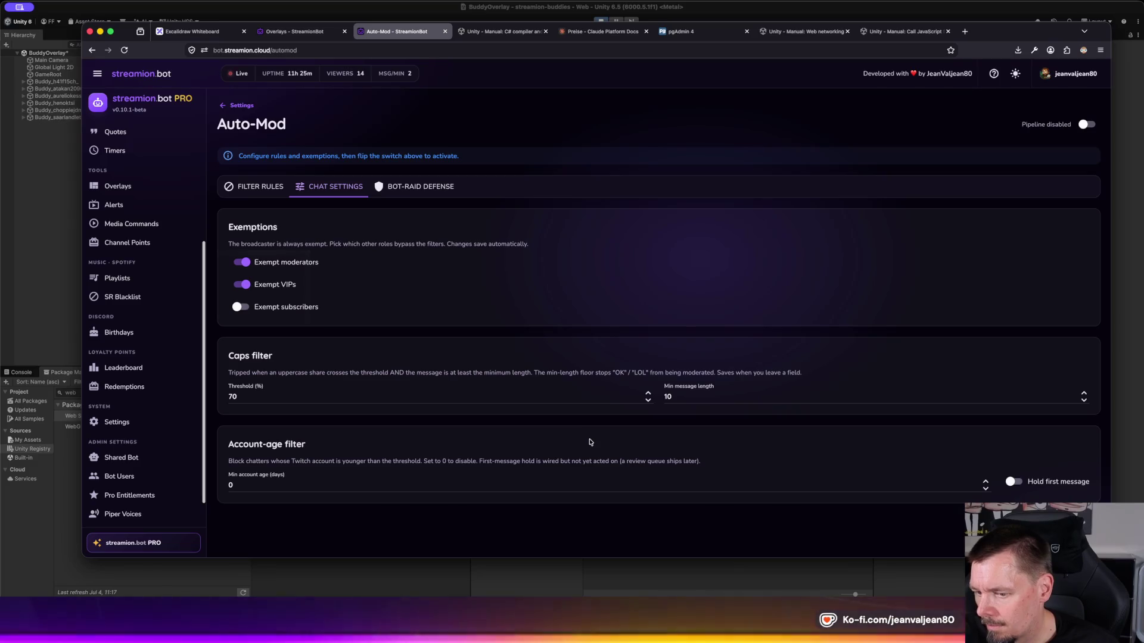
{"action": "left_click", "coordinate": [296, 34]}
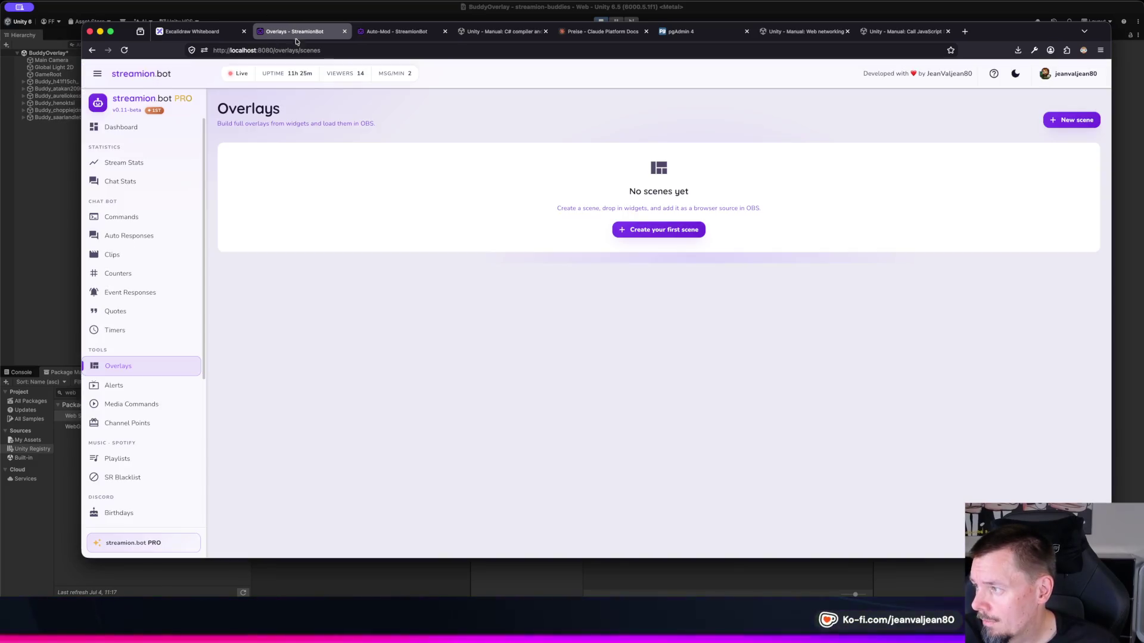
Step: Open the local build's Settings > Auto-Mod and review the Chat Settings and Bot-Raid Defense tabs
{"action": "scroll", "coordinate": [182, 398], "scroll_direction": "down", "scroll_amount": 3}
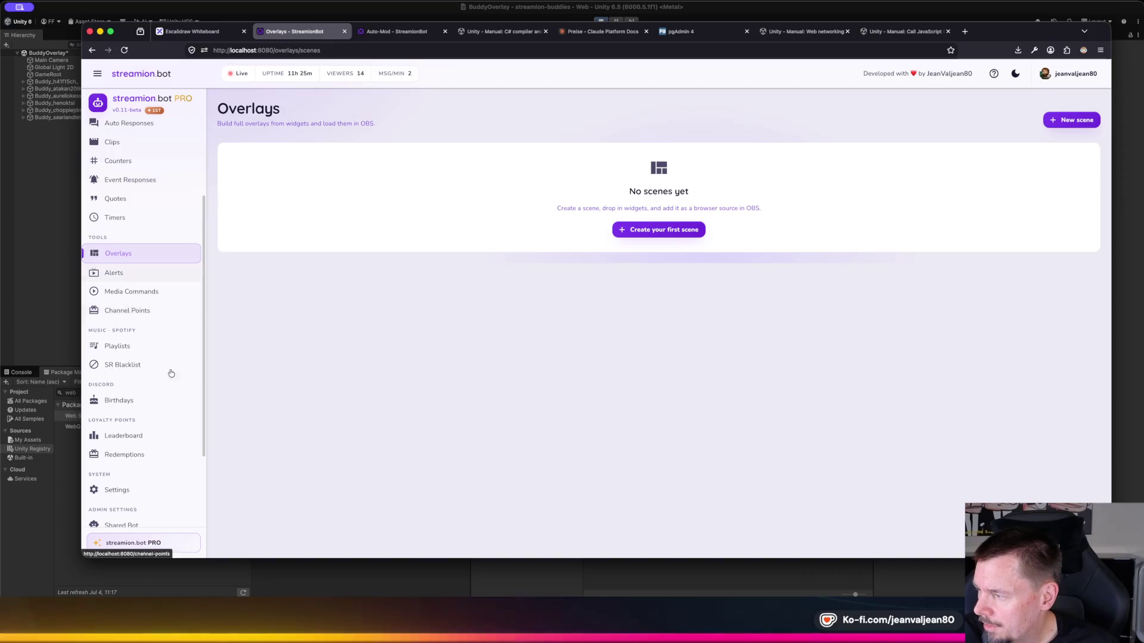
{"action": "left_click", "coordinate": [144, 470]}
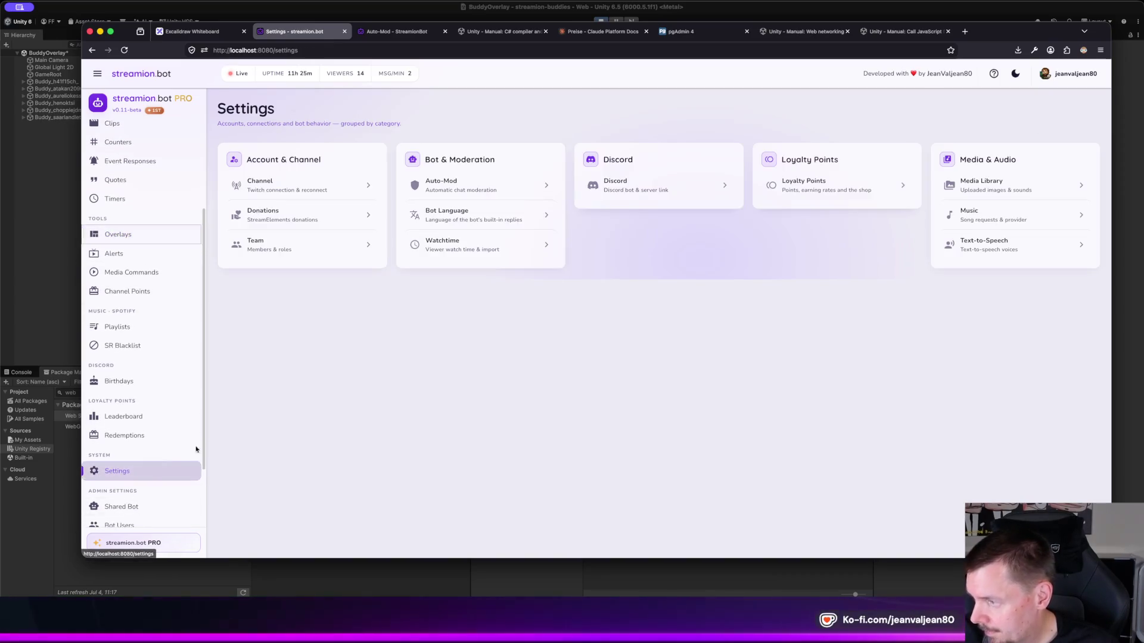
{"action": "left_click", "coordinate": [470, 186]}
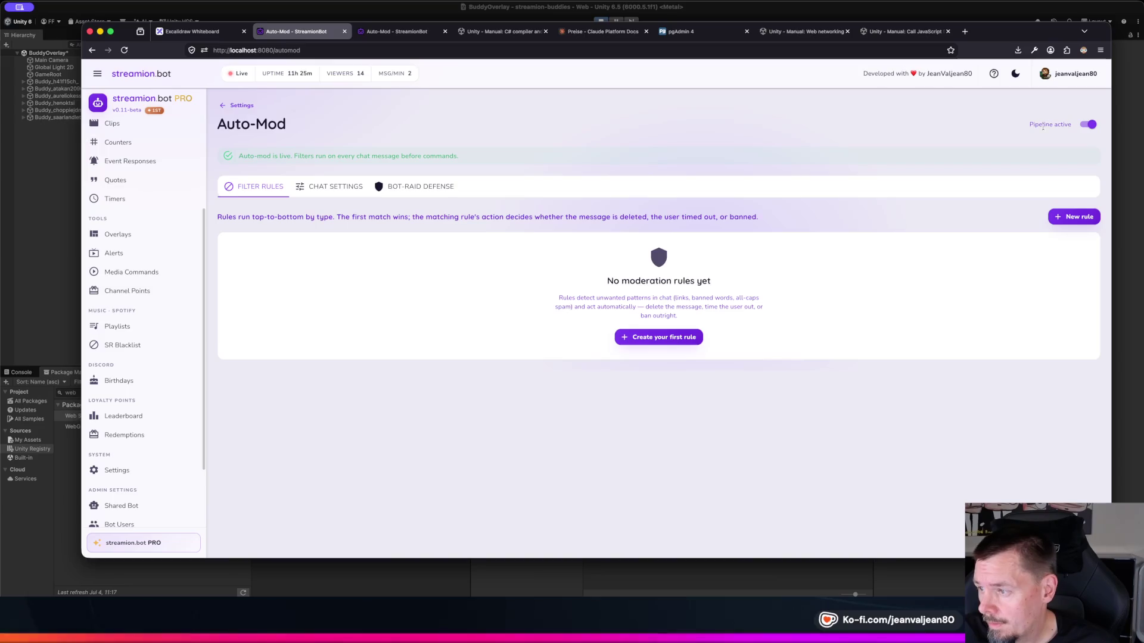
{"action": "left_click", "coordinate": [330, 186]}
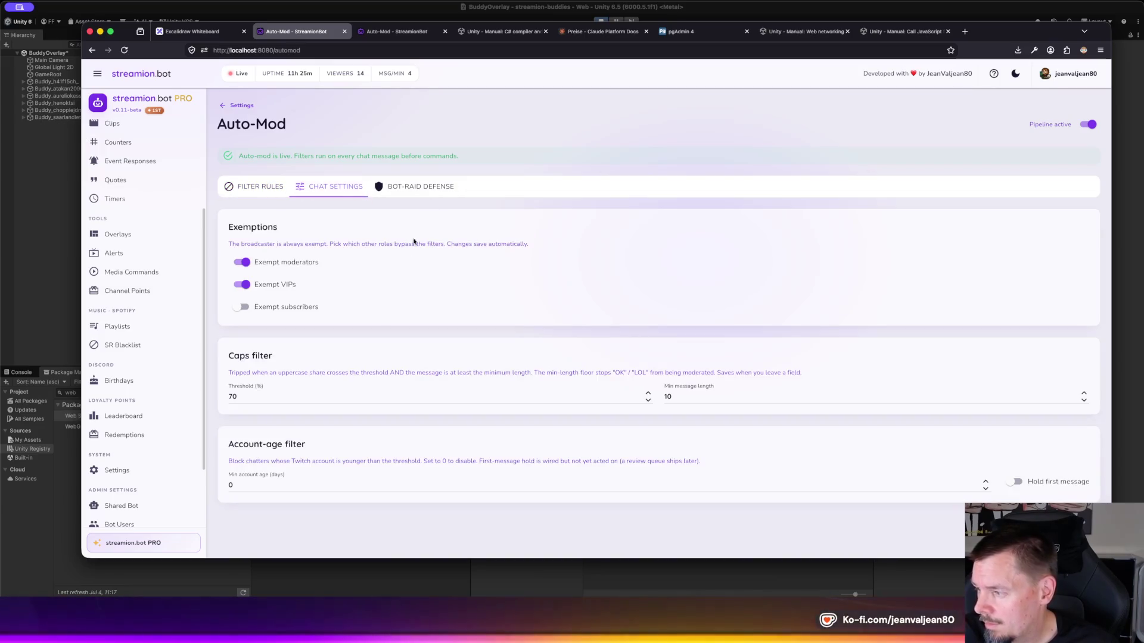
{"action": "left_click", "coordinate": [417, 187]}
{"action": "scroll", "coordinate": [411, 304], "scroll_direction": "down", "scroll_amount": 2}
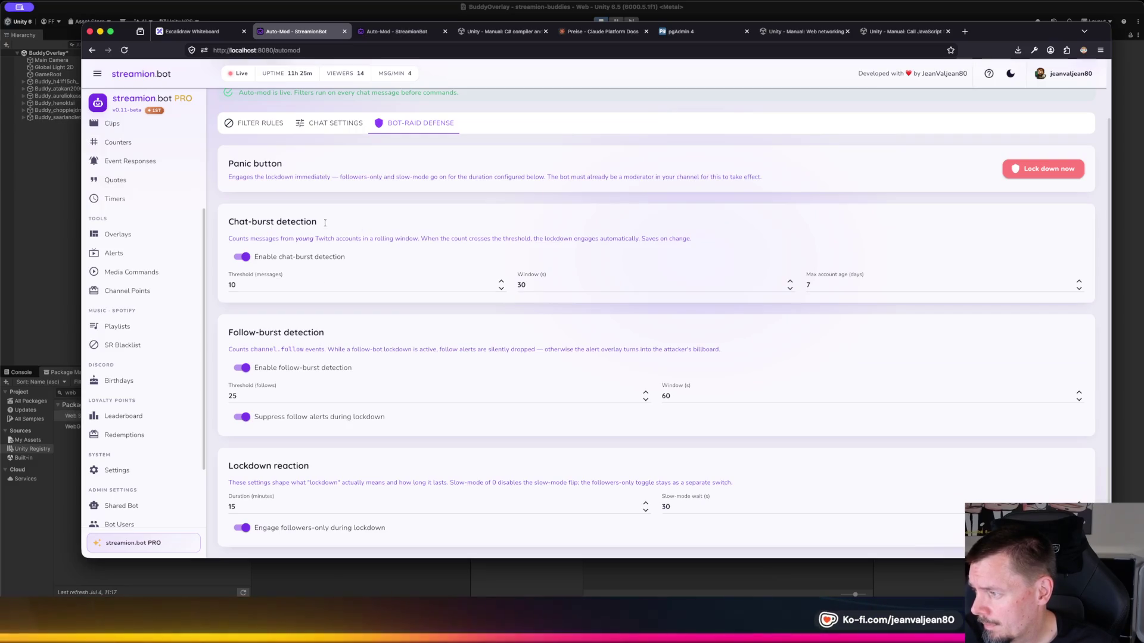
{"action": "scroll", "coordinate": [305, 360], "scroll_direction": "up", "scroll_amount": 2}
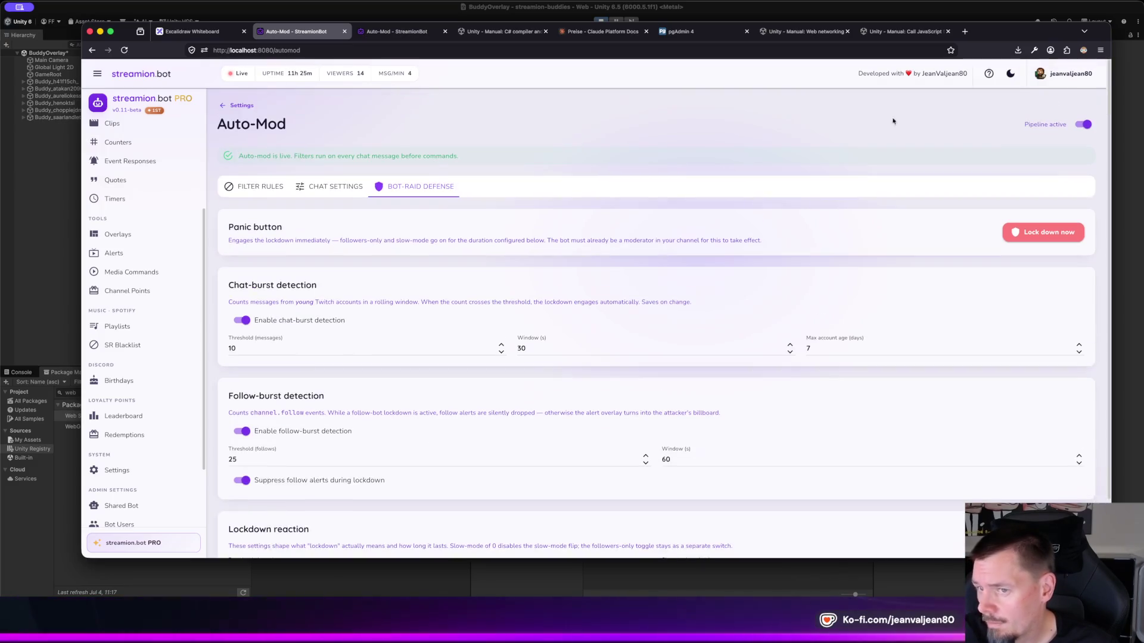
Step: Turn the local Auto-Mod pipeline off, return to Filter Rules, and bring Unity forward
{"action": "left_click", "coordinate": [1081, 124]}
{"action": "scroll", "coordinate": [546, 140], "scroll_direction": "down", "scroll_amount": 1}
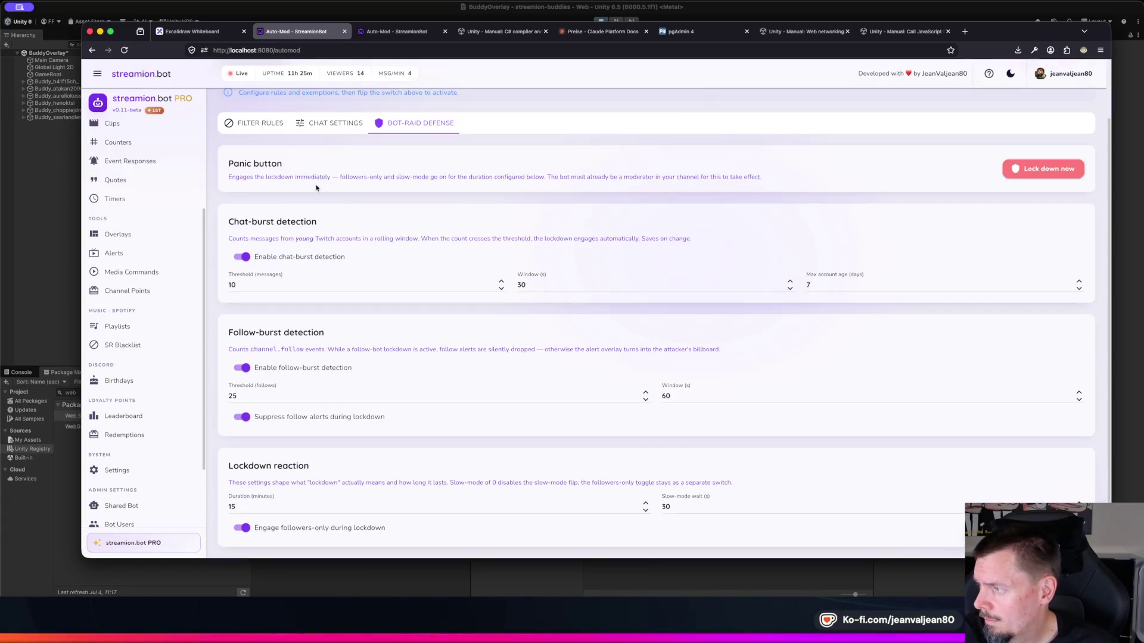
{"action": "left_click", "coordinate": [259, 123]}
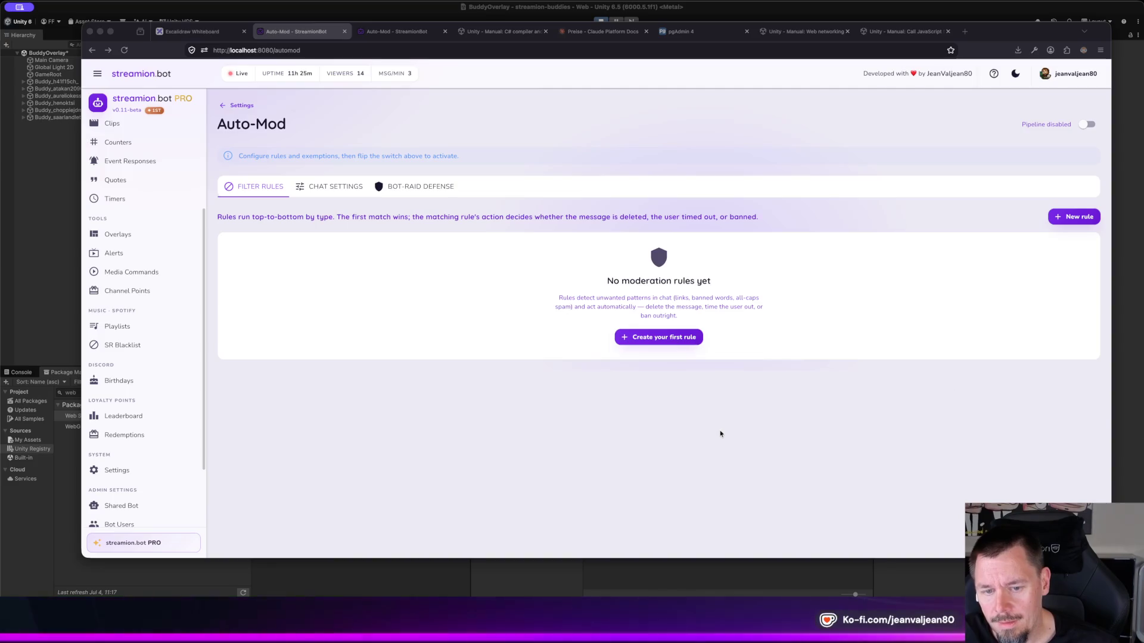
{"action": "left_click", "coordinate": [330, 21]}
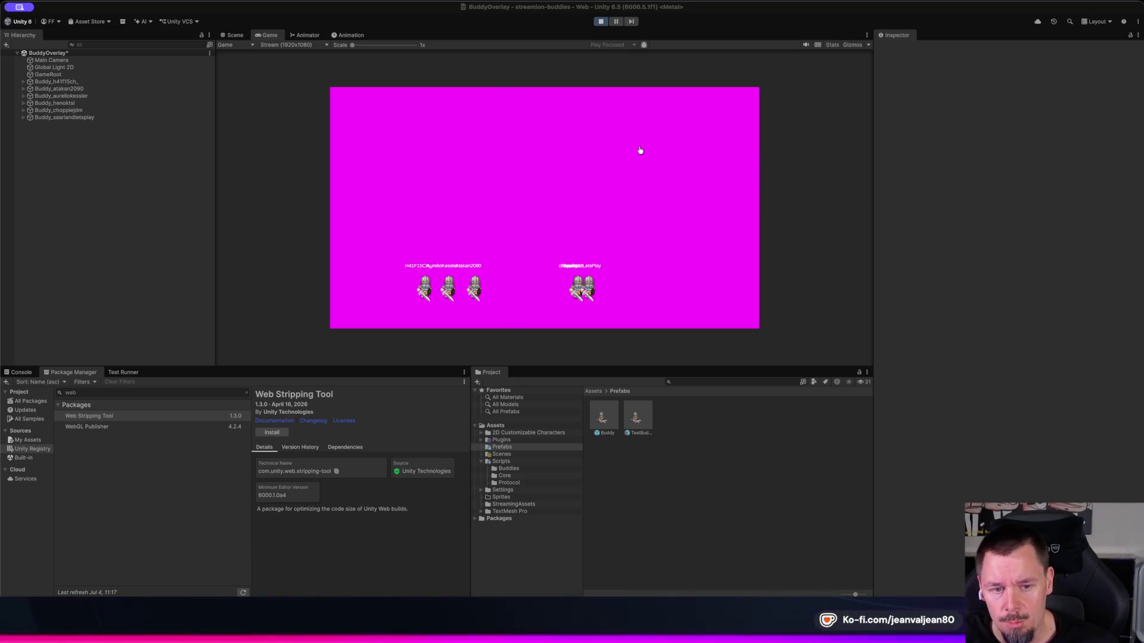
Step: Turn the Pipeline toggle back on for the hosted bot.streamion.cloud Auto-Mod page
{"action": "key", "text": "super+Tab"}
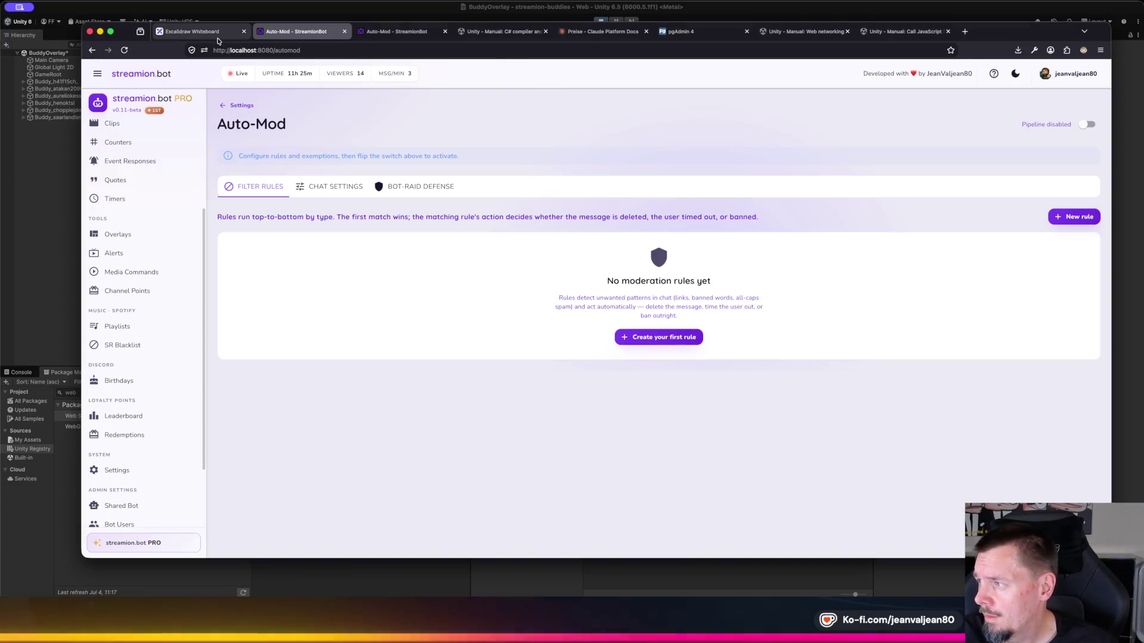
{"action": "left_click", "coordinate": [369, 31]}
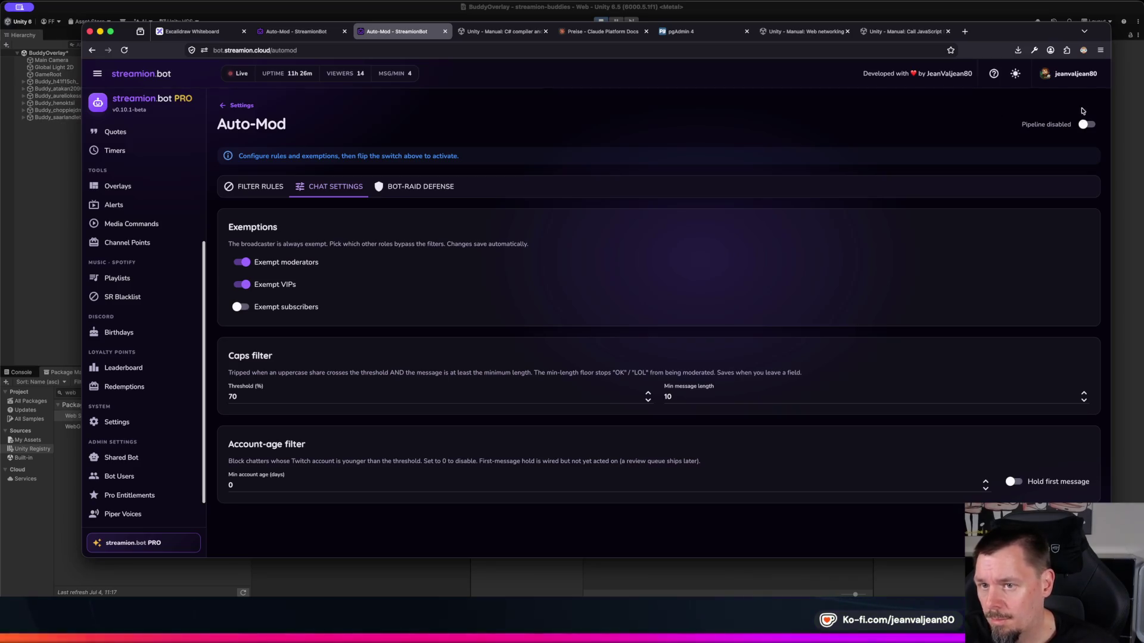
{"action": "left_click", "coordinate": [1094, 126]}
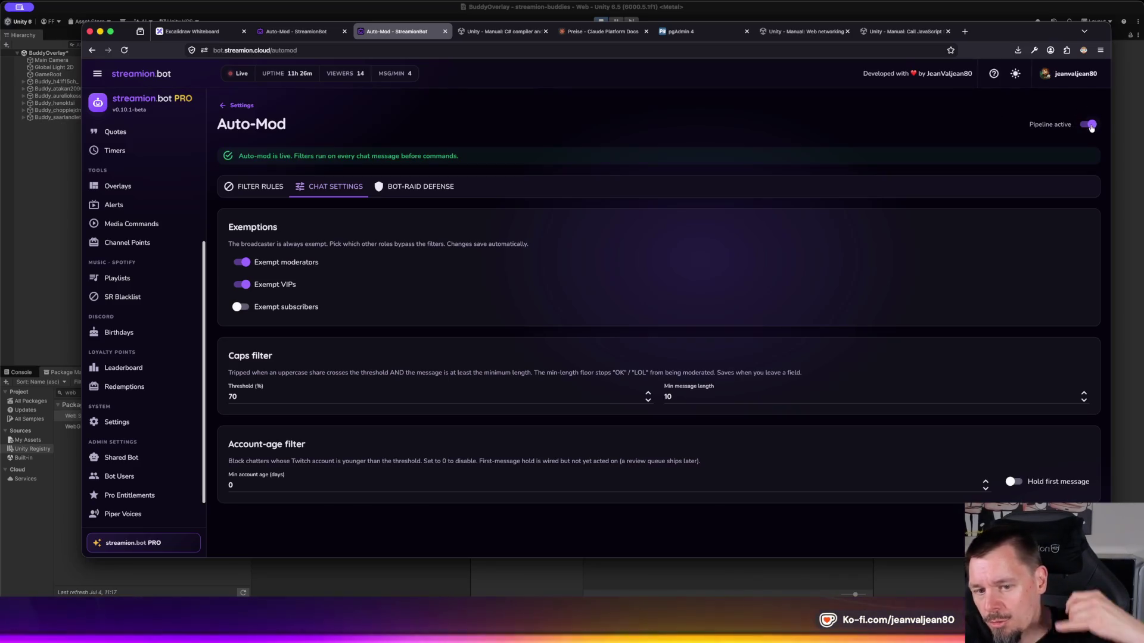
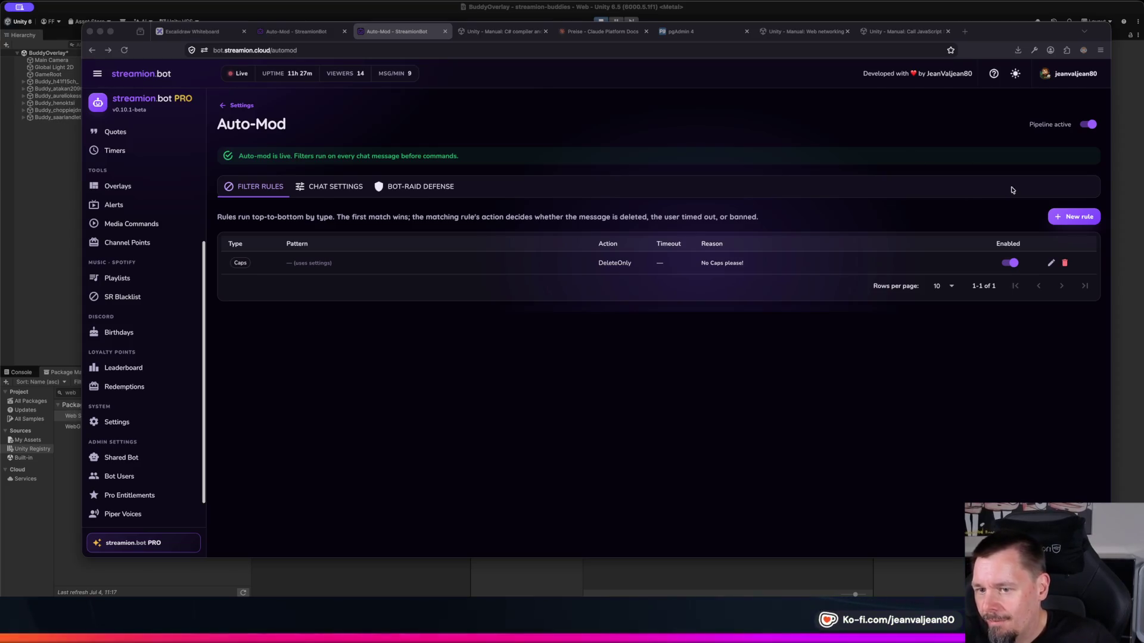
Step: Start a new auto-mod rule of type EmoteSpam with the DeleteOnly action
{"action": "left_click", "coordinate": [1082, 220]}
{"action": "left_click", "coordinate": [1082, 221]}
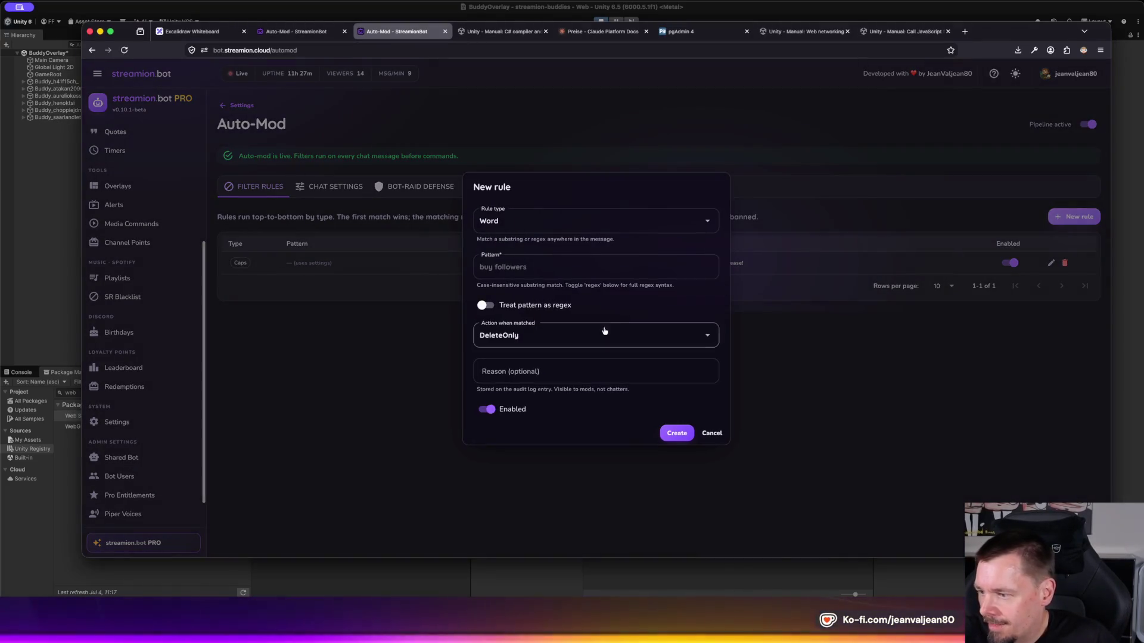
{"action": "left_click", "coordinate": [516, 220]}
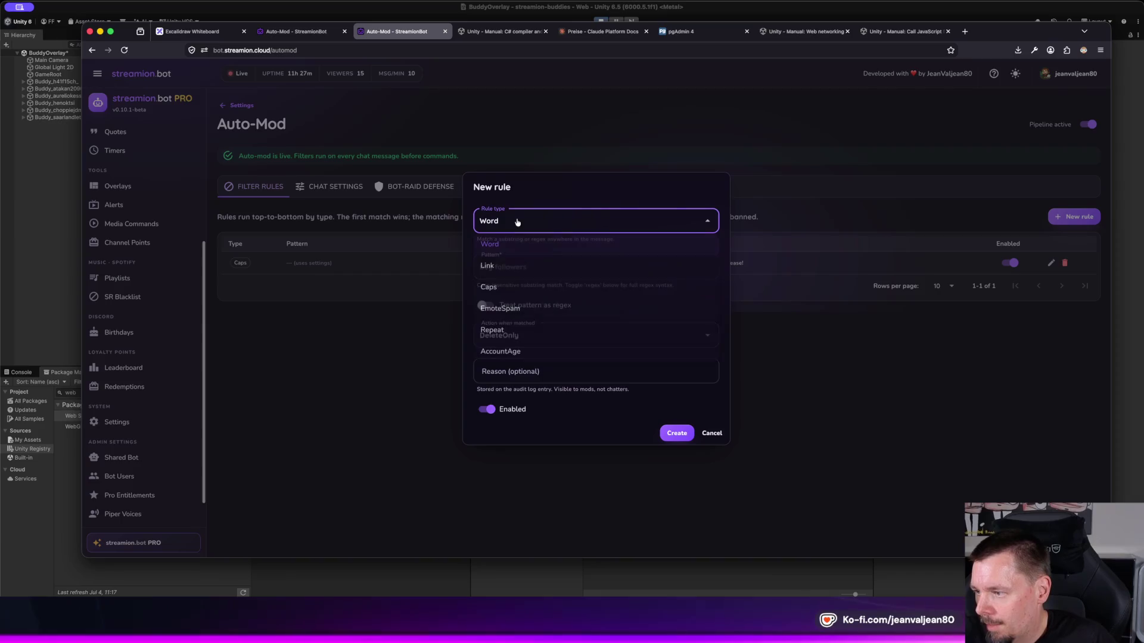
{"action": "left_click", "coordinate": [524, 308]}
{"action": "left_click", "coordinate": [566, 317]}
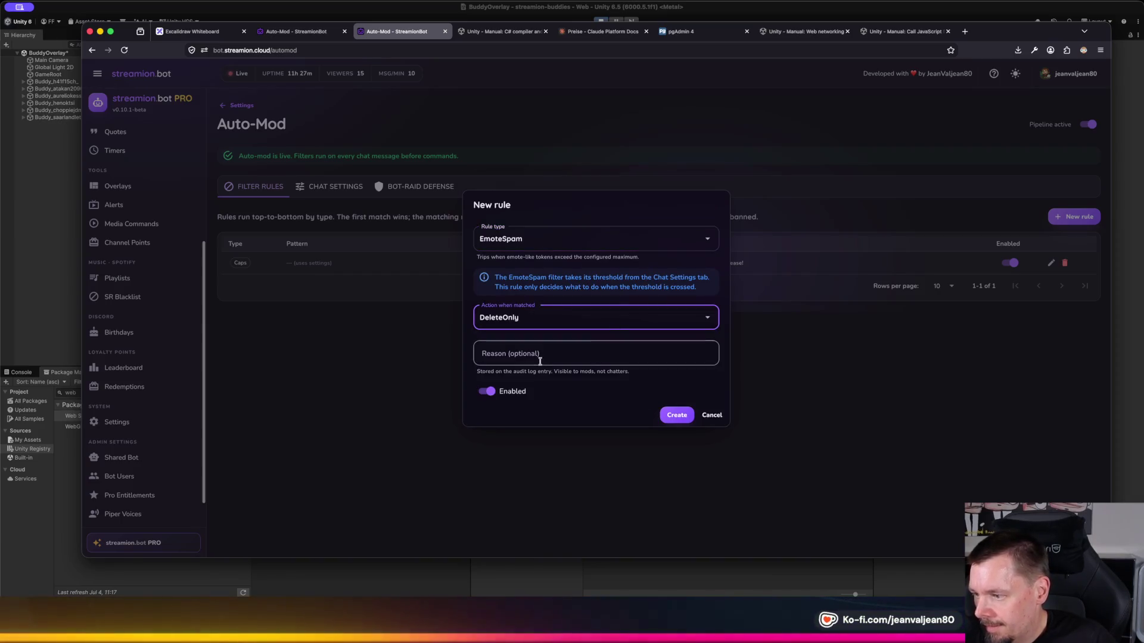
Step: Leave the reason empty, create the EmoteSpam rule, and view the Bot-Raid Defense settings
{"action": "left_click", "coordinate": [539, 357]}
{"action": "left_click", "coordinate": [609, 288]}
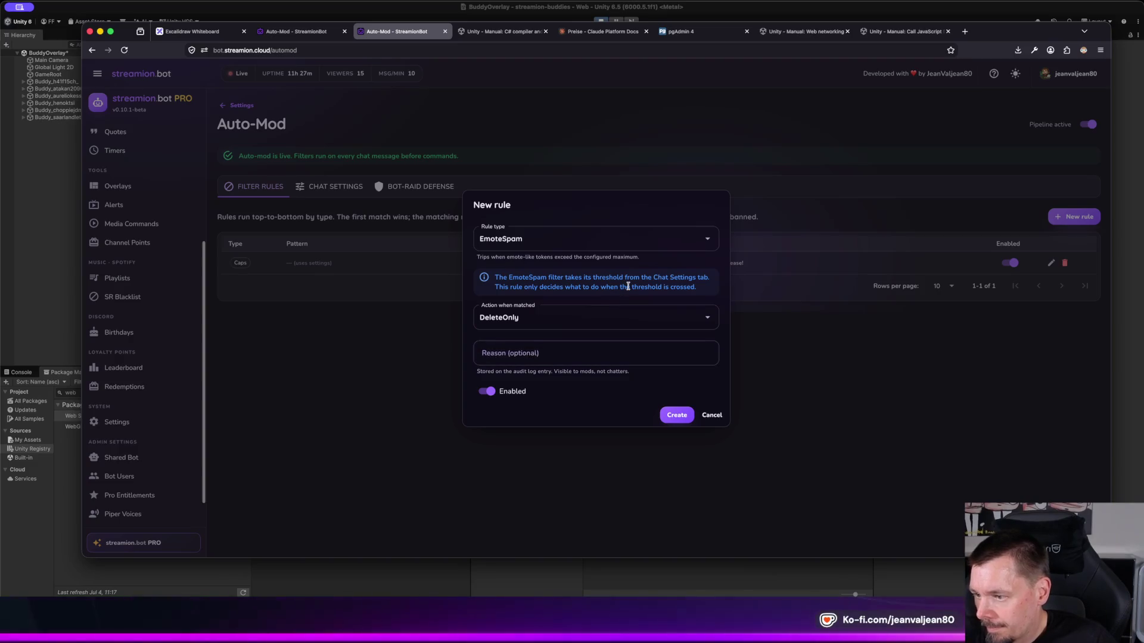
{"action": "mouse_move", "coordinate": [532, 277]}
{"action": "left_mouse_down"}
{"action": "mouse_move", "coordinate": [701, 287]}
{"action": "mouse_move", "coordinate": [600, 287]}
{"action": "mouse_move", "coordinate": [681, 277]}
{"action": "left_mouse_up"}
{"action": "left_click", "coordinate": [601, 284]}
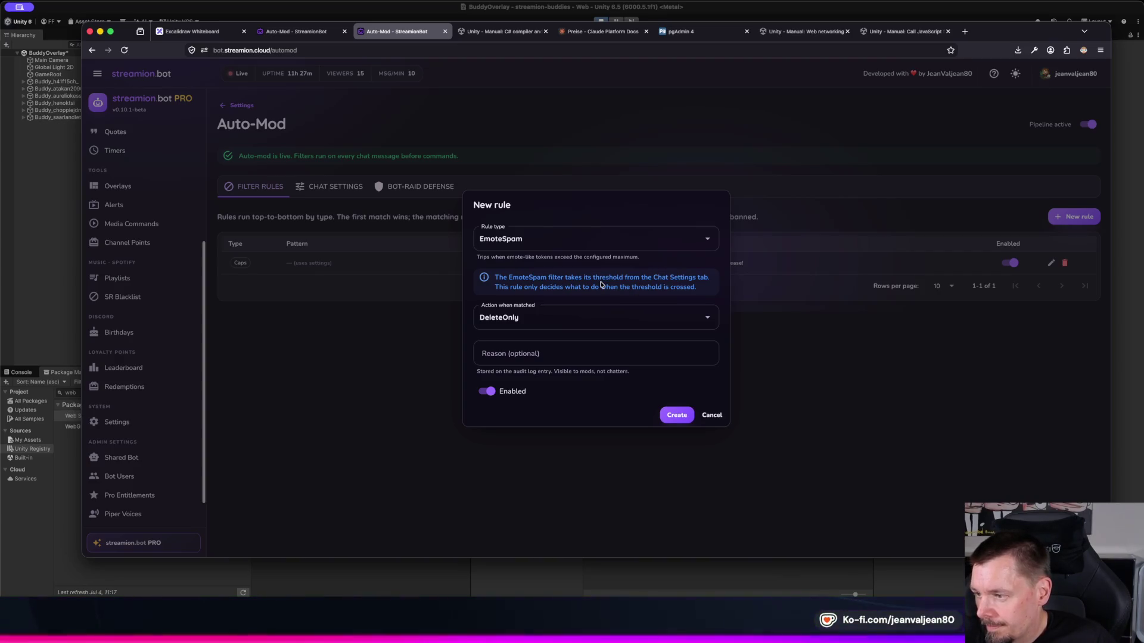
{"action": "left_click", "coordinate": [679, 415]}
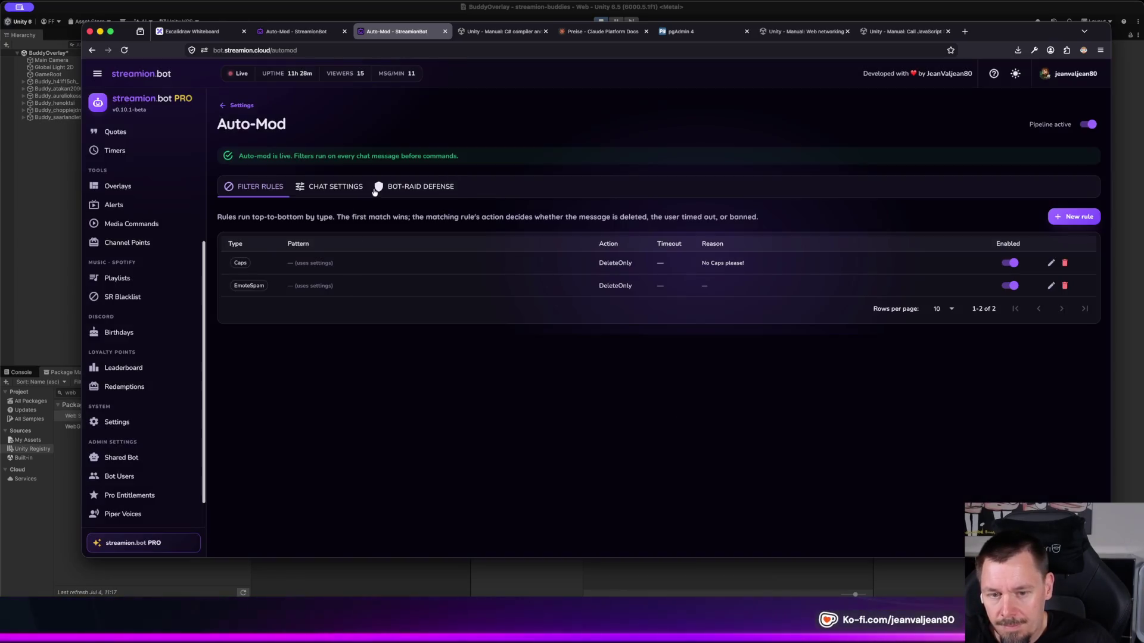
{"action": "left_click", "coordinate": [407, 185]}
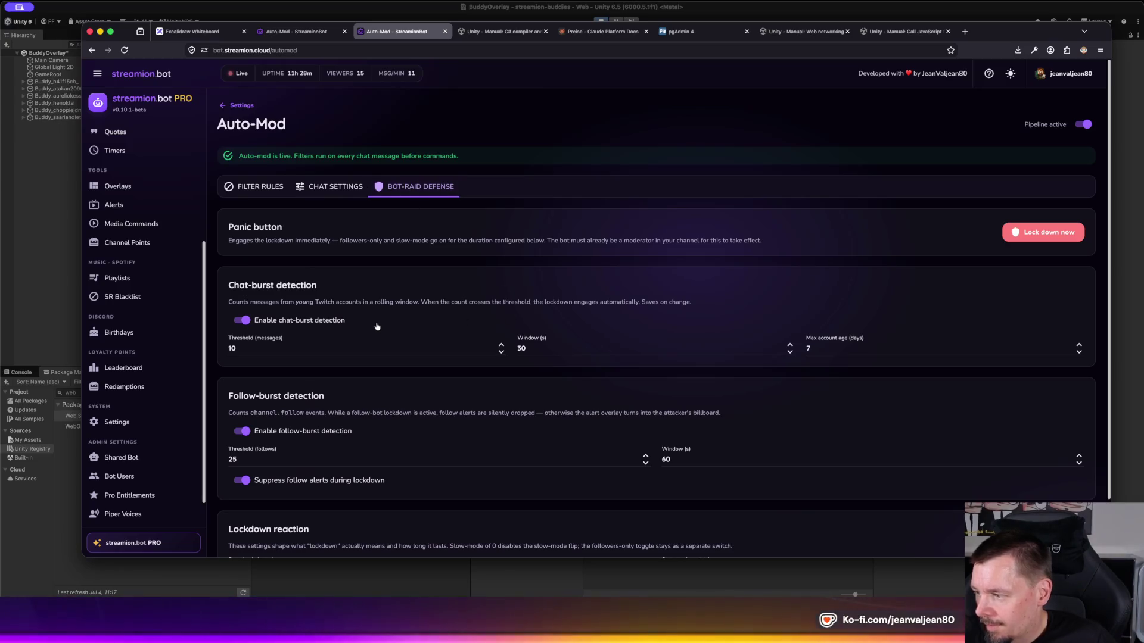
Step: Scroll through Bot-Raid Defense and check Chat Settings, then return to the Filter Rules list
{"action": "scroll", "coordinate": [378, 324], "scroll_direction": "down", "scroll_amount": 2}
{"action": "scroll", "coordinate": [351, 250], "scroll_direction": "up", "scroll_amount": 2}
{"action": "left_click", "coordinate": [326, 186]}
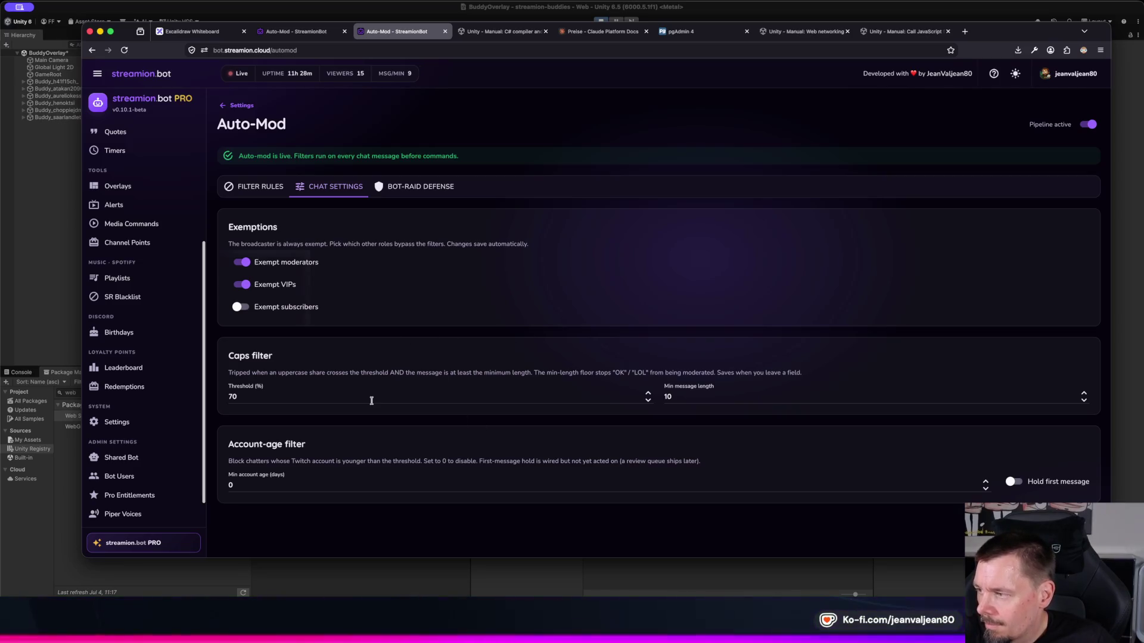
{"action": "left_click", "coordinate": [260, 186]}
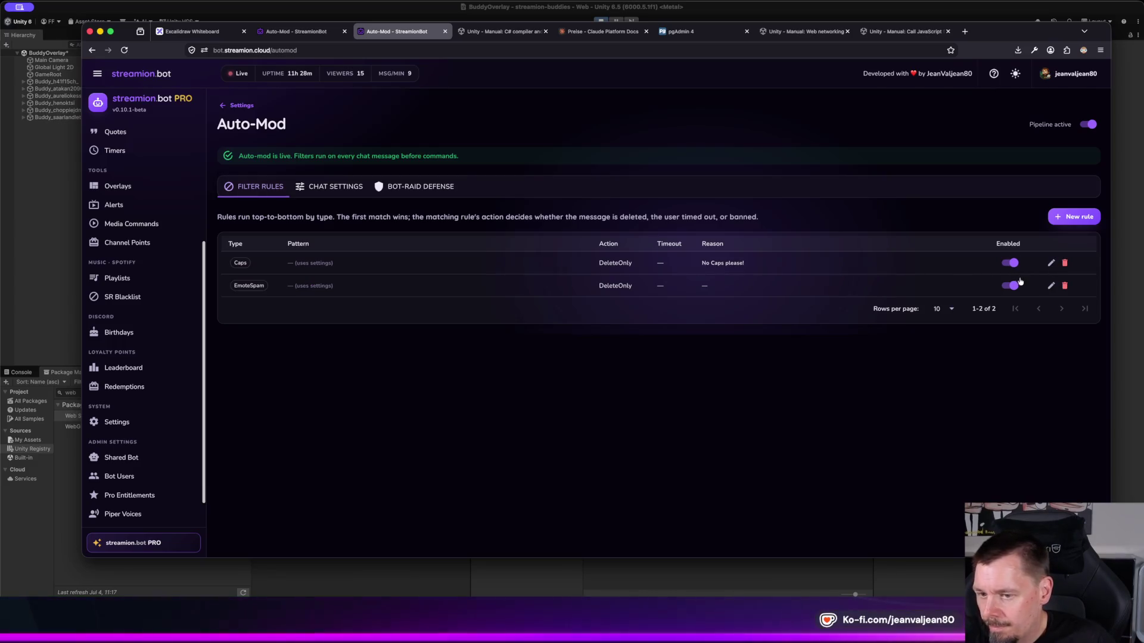
{"action": "left_click", "coordinate": [1052, 286]}
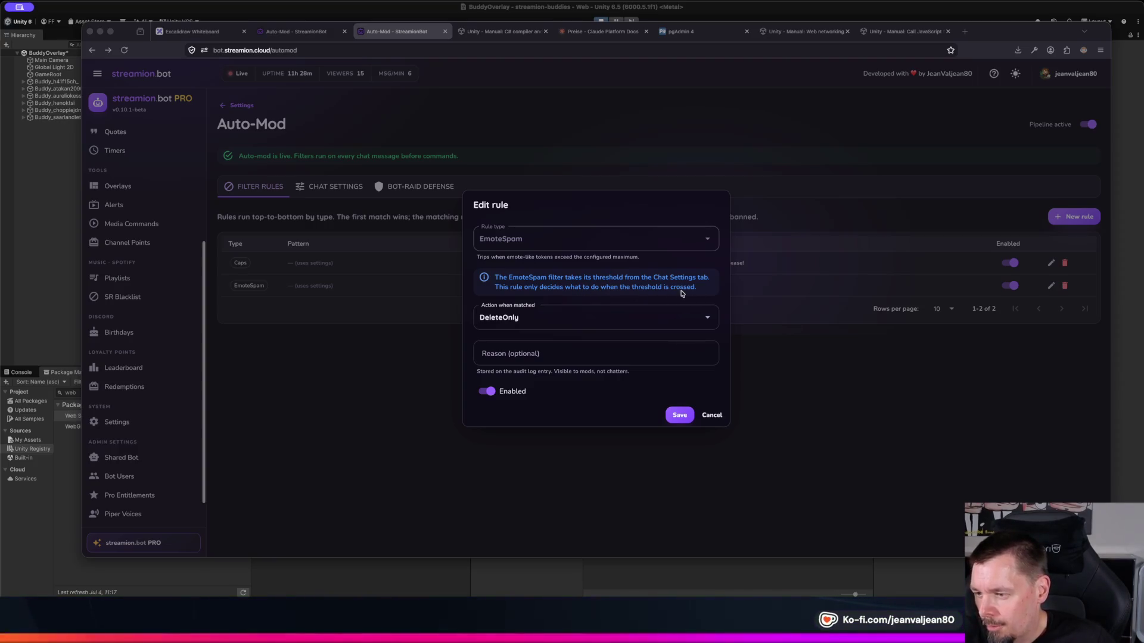
{"action": "left_click", "coordinate": [712, 416]}
{"action": "left_click", "coordinate": [704, 416]}
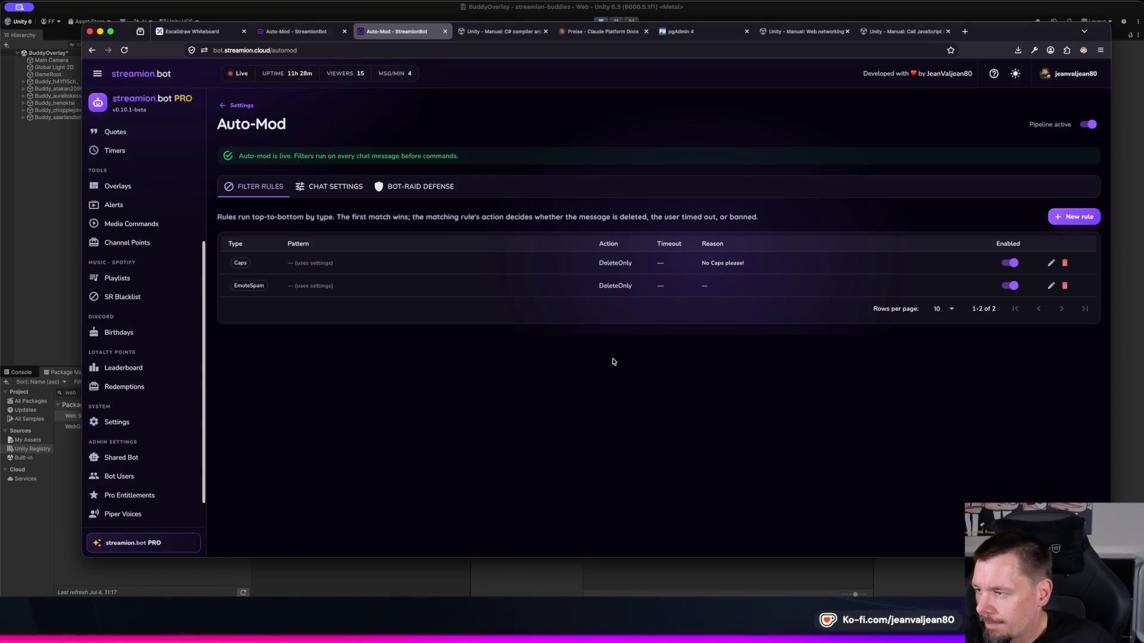
{"action": "left_click", "coordinate": [321, 186]}
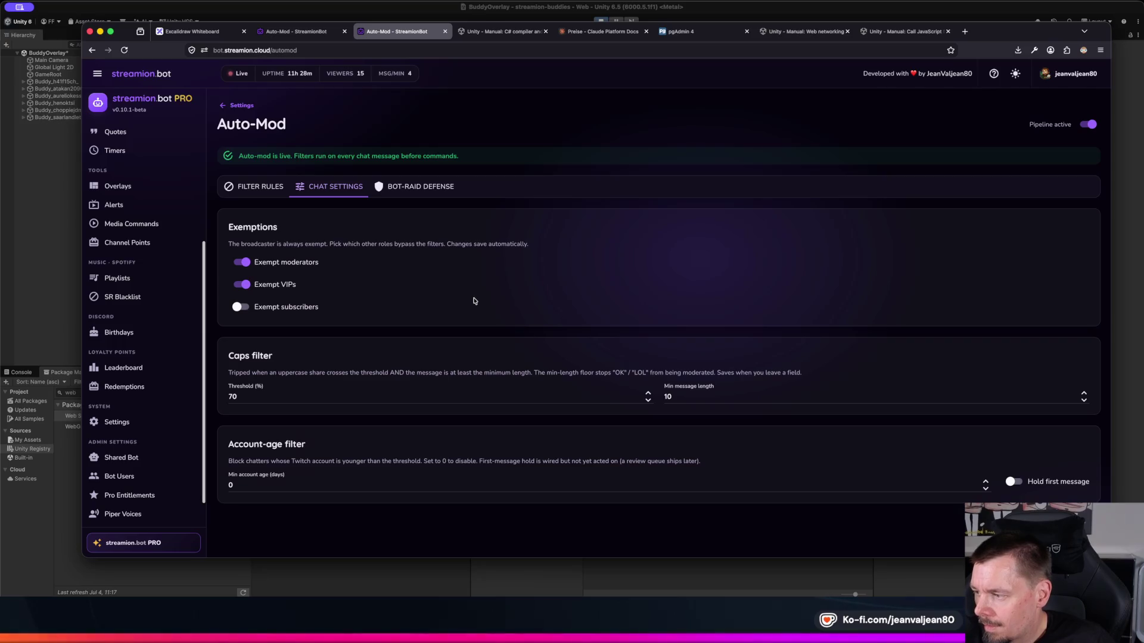
{"action": "left_click", "coordinate": [366, 400]}
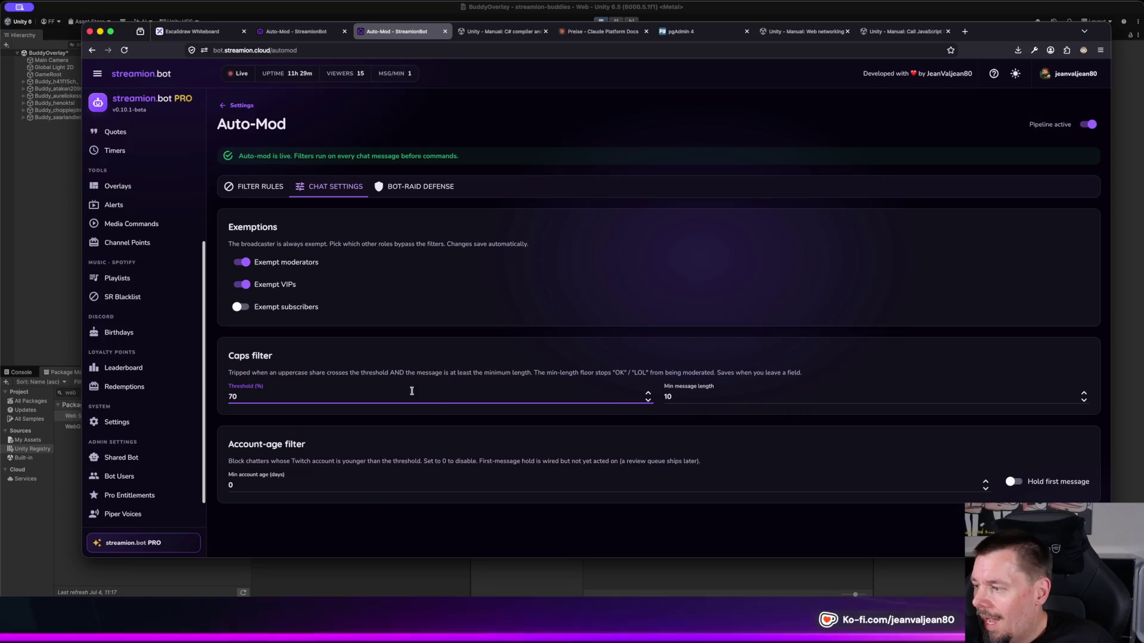
{"action": "triple_click", "coordinate": [313, 374]}
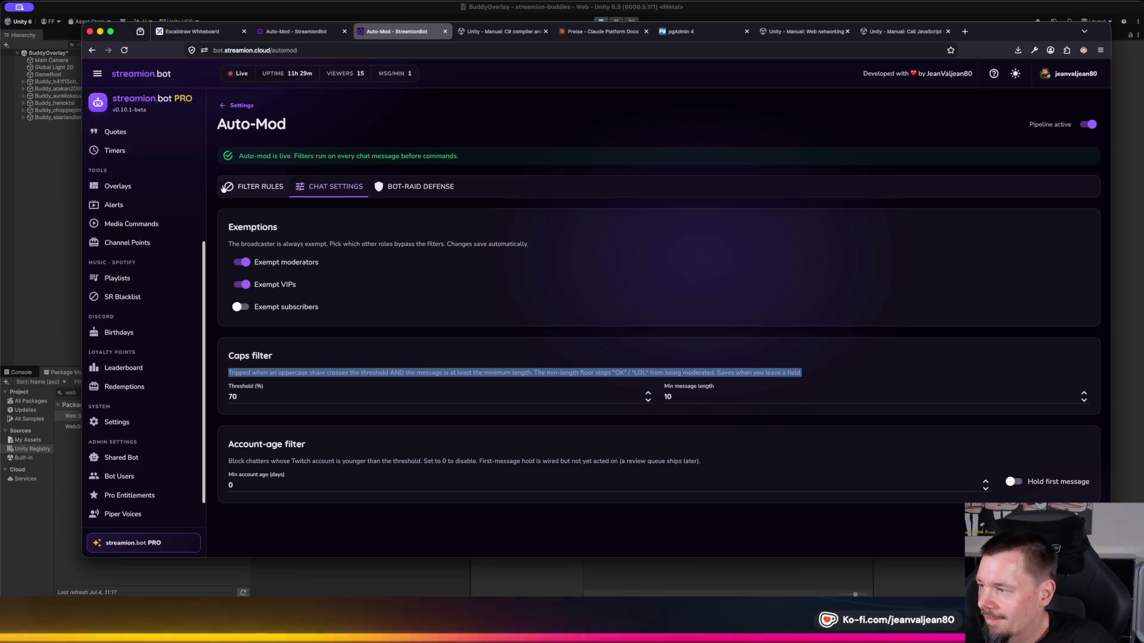
{"action": "left_click", "coordinate": [255, 190]}
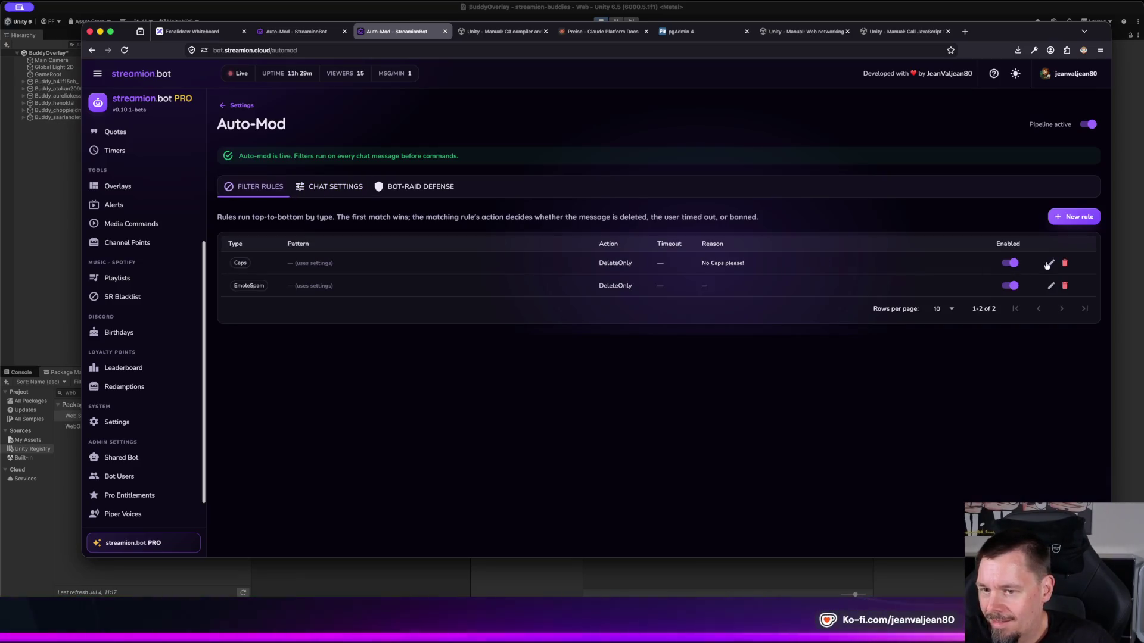
Step: Delete the Caps rule and then the EmoteSpam rule, and show Chat Settings
{"action": "left_click", "coordinate": [1065, 264]}
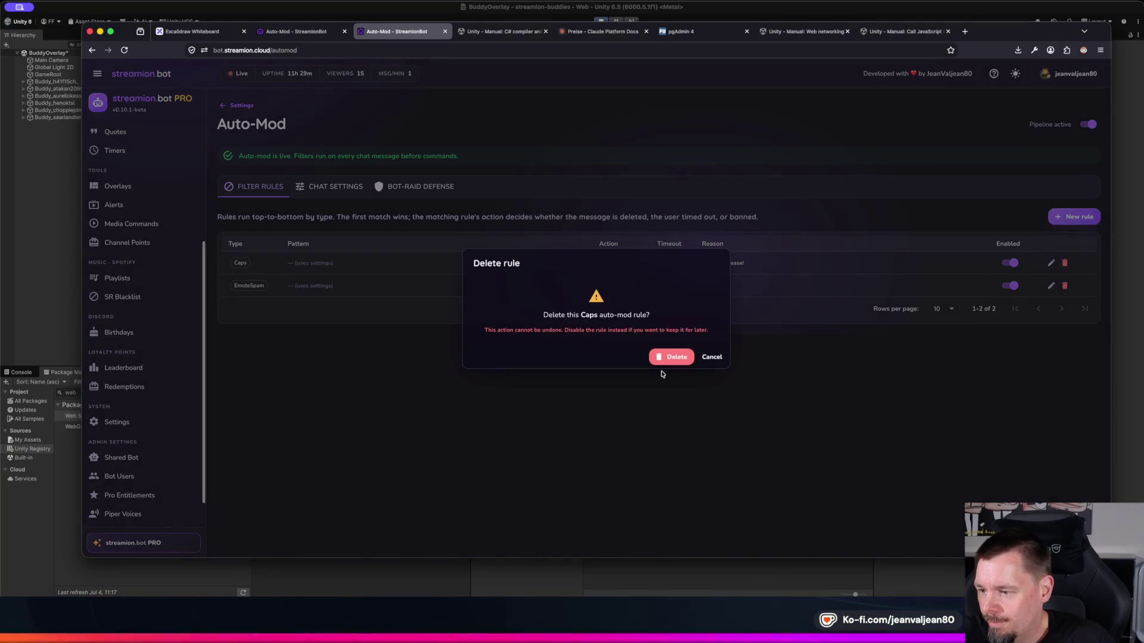
{"action": "left_click", "coordinate": [665, 358]}
{"action": "left_click", "coordinate": [1051, 264]}
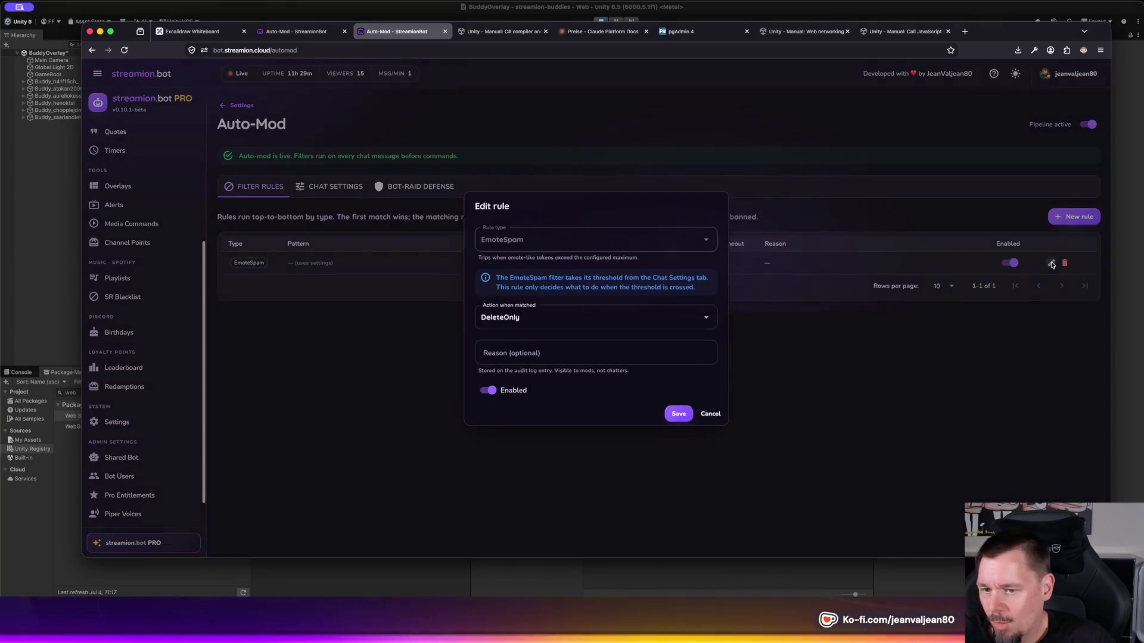
{"action": "left_click", "coordinate": [706, 412]}
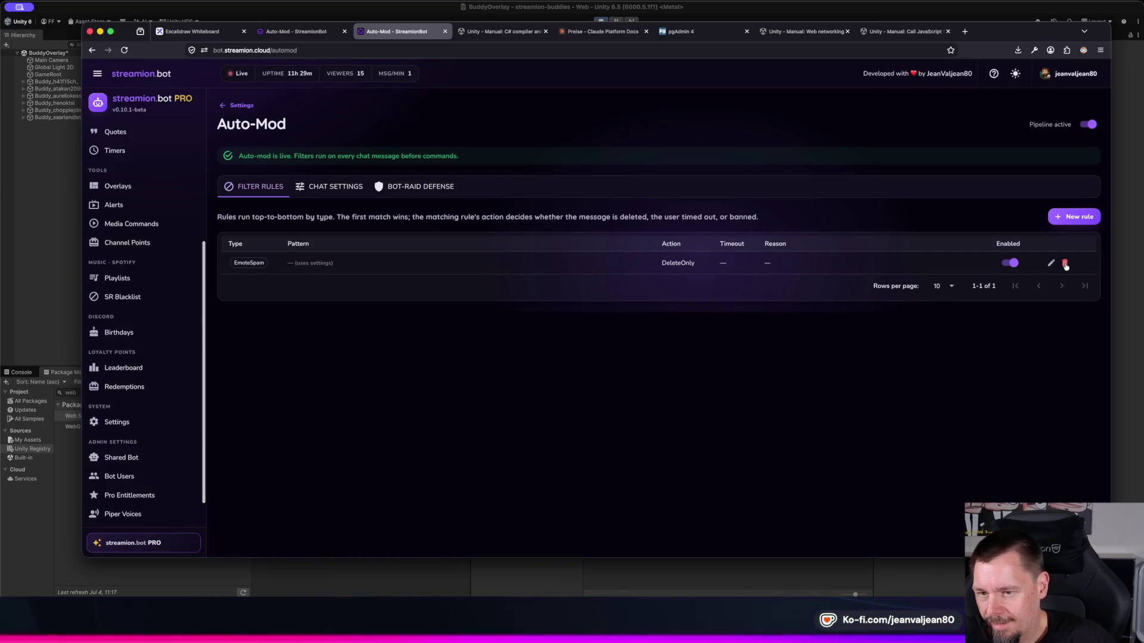
{"action": "left_click", "coordinate": [1066, 264]}
{"action": "left_click", "coordinate": [666, 357]}
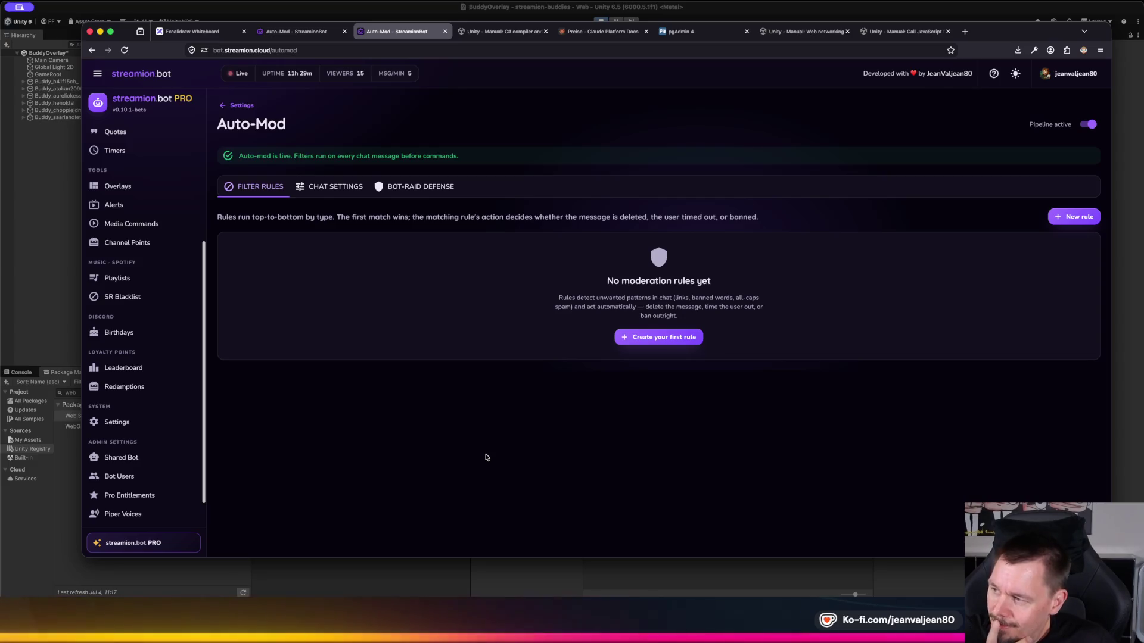
{"action": "left_click", "coordinate": [351, 188]}
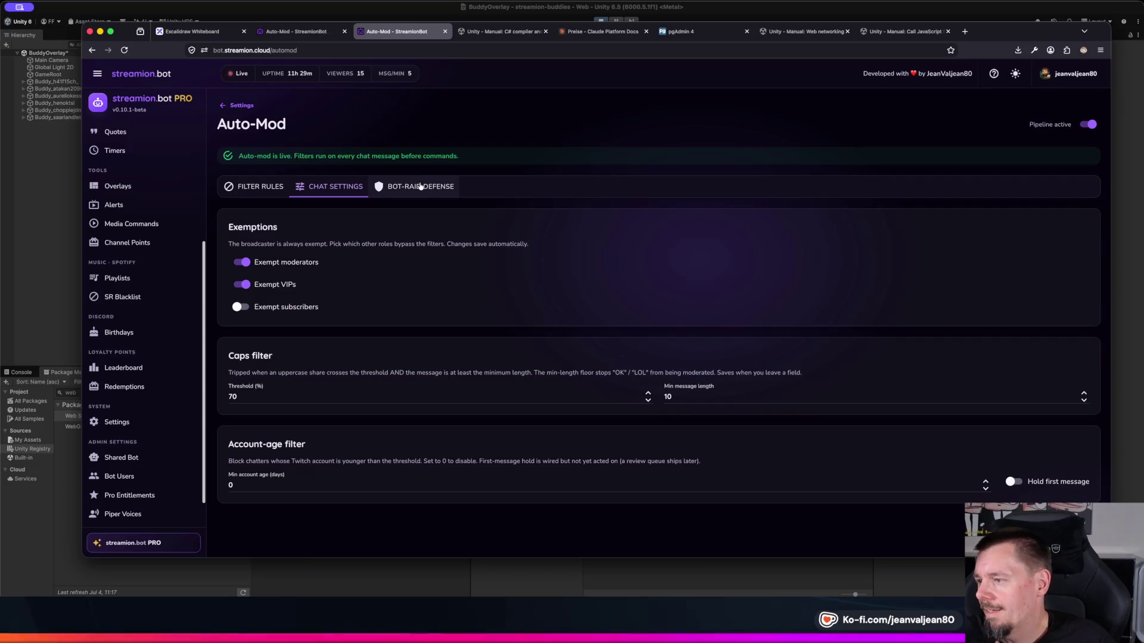
Step: Scroll through the Bot-Raid Defense panels, then return to Chat Settings to read the caps min-length note
{"action": "left_click", "coordinate": [420, 187]}
{"action": "scroll", "coordinate": [372, 324], "scroll_direction": "down", "scroll_amount": 2}
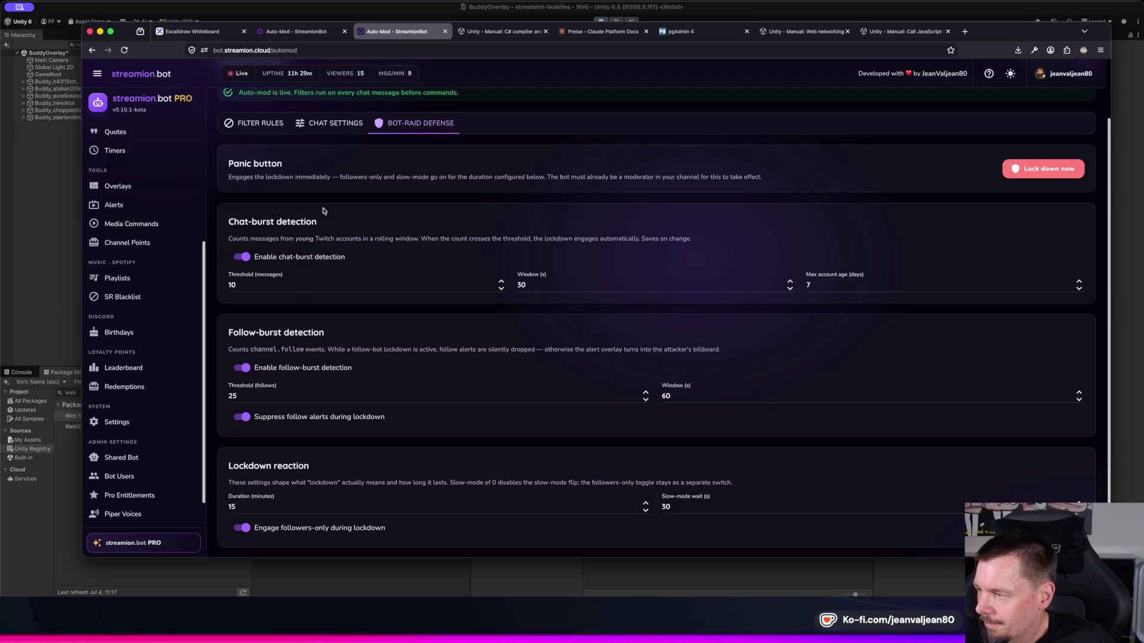
{"action": "left_click", "coordinate": [333, 123]}
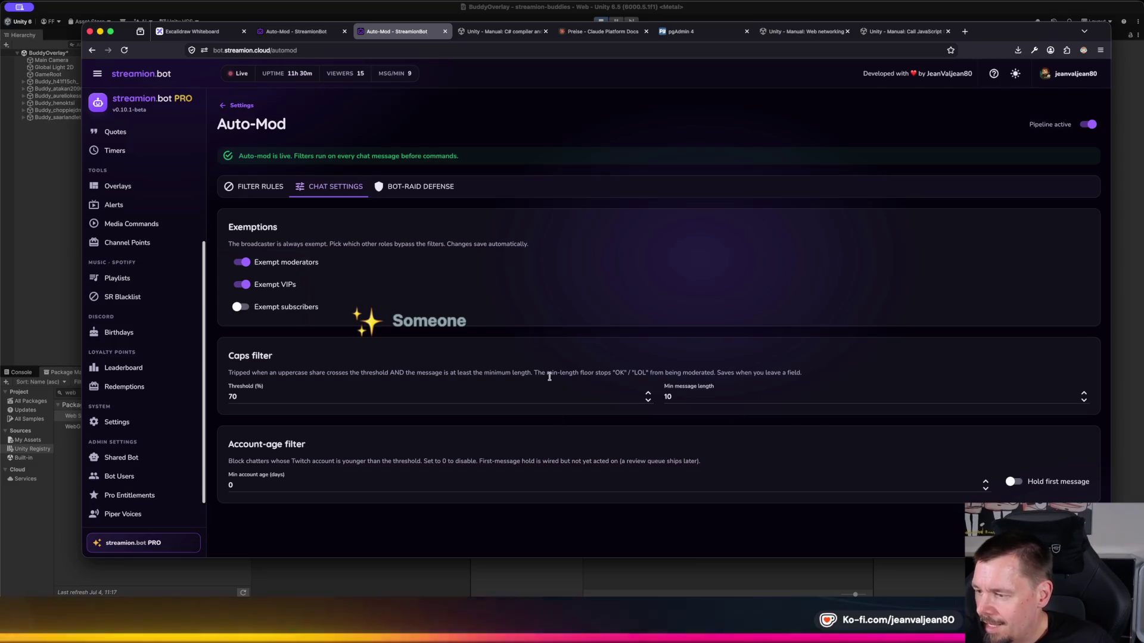
{"action": "mouse_move", "coordinate": [533, 372]}
{"action": "left_mouse_down"}
{"action": "mouse_move", "coordinate": [675, 381]}
{"action": "mouse_move", "coordinate": [526, 370]}
{"action": "mouse_move", "coordinate": [588, 382]}
{"action": "mouse_move", "coordinate": [605, 370]}
{"action": "left_mouse_up"}
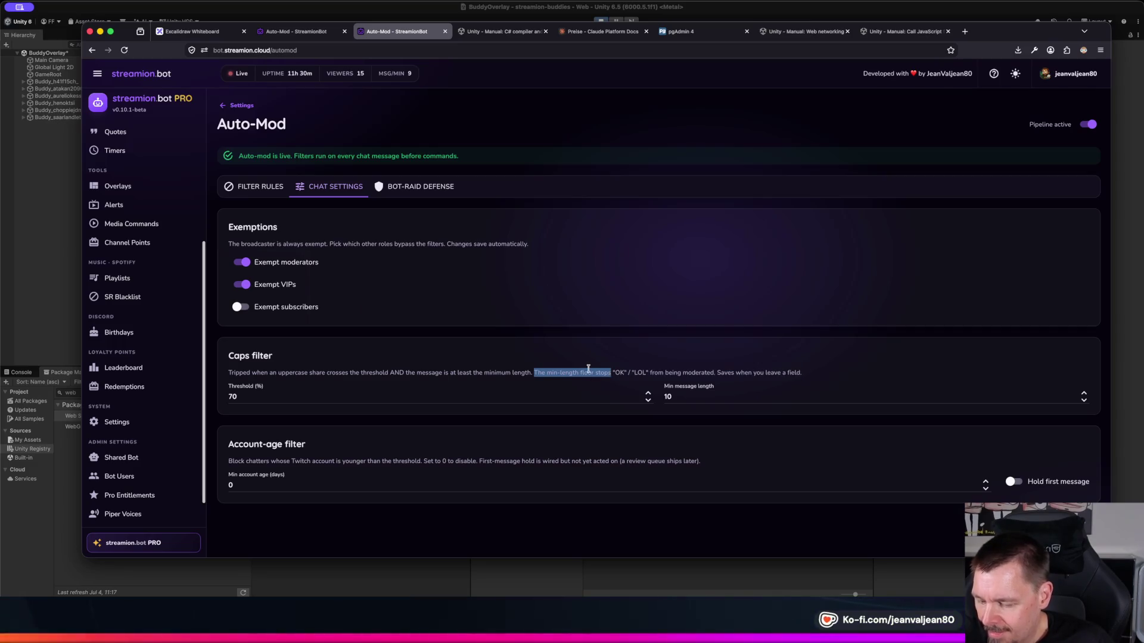
{"action": "left_click", "coordinate": [589, 370]}
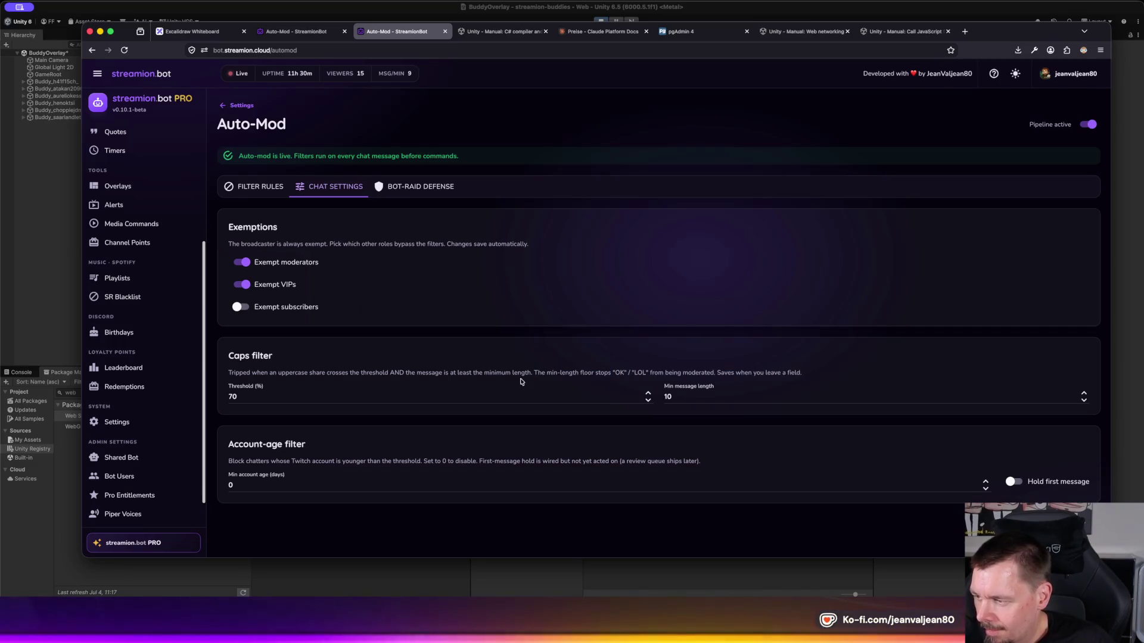
{"action": "left_click_drag", "start_coordinate": [241, 373], "coordinate": [525, 374]}
{"action": "left_click", "coordinate": [539, 372]}
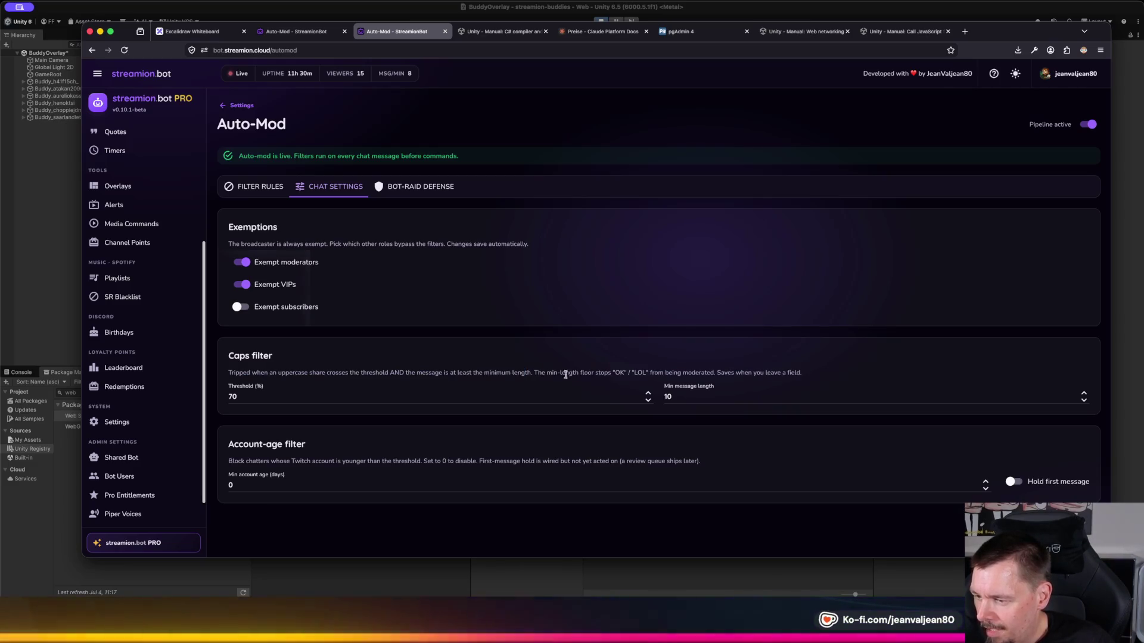
{"action": "left_click", "coordinate": [671, 396]}
{"action": "triple_click", "coordinate": [554, 373]}
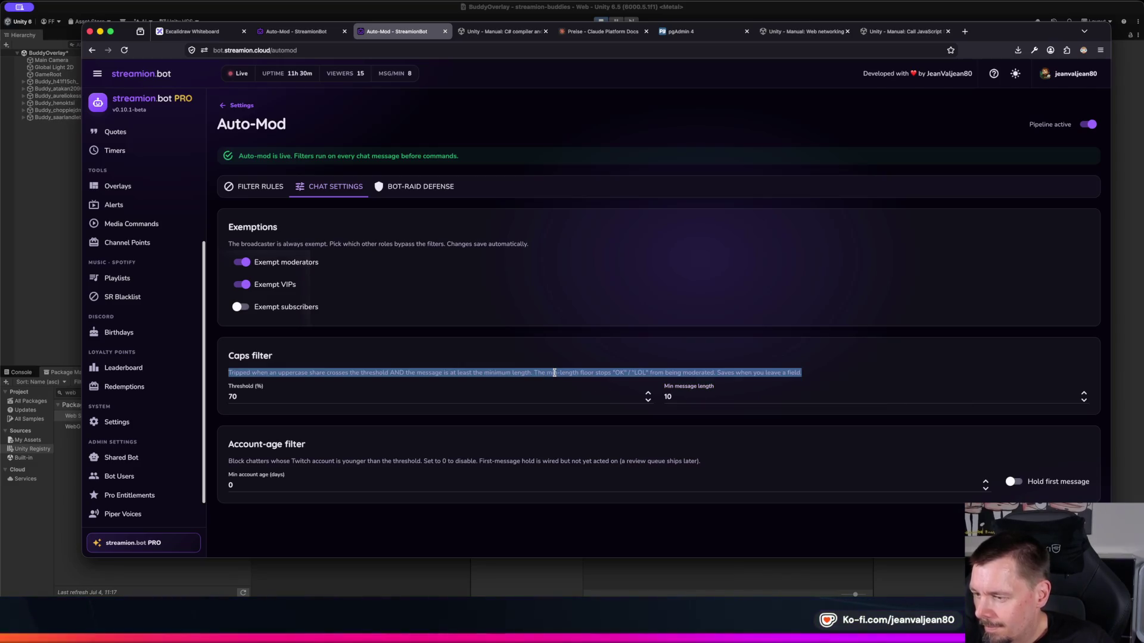
{"action": "left_click", "coordinate": [554, 373]}
{"action": "left_click_drag", "start_coordinate": [542, 374], "coordinate": [871, 385]}
{"action": "left_click", "coordinate": [871, 386]}
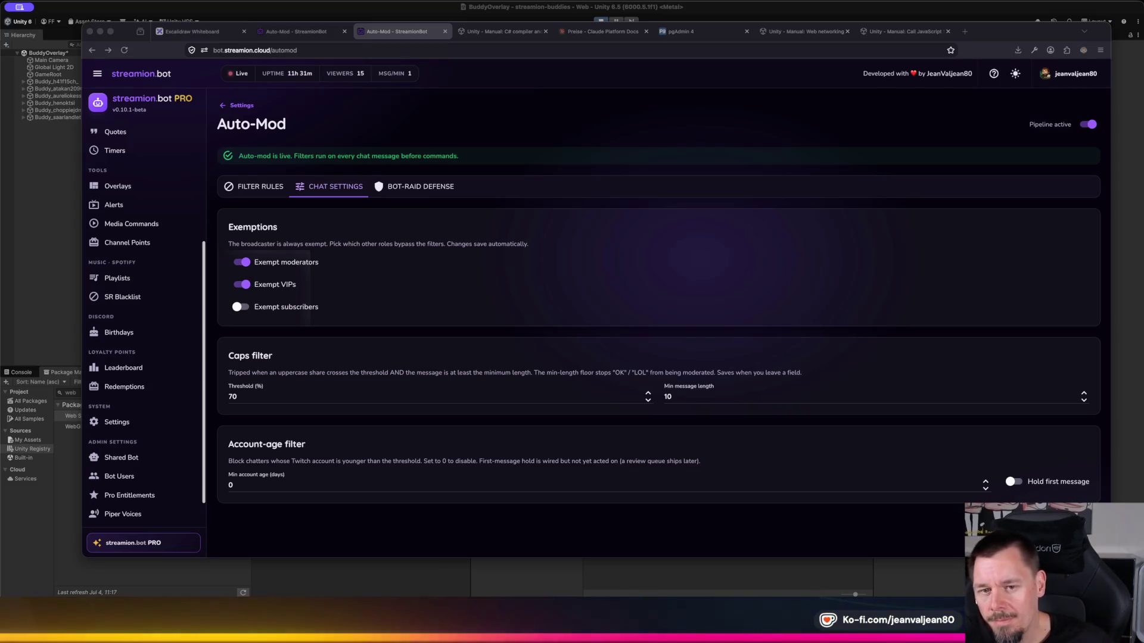
{"action": "left_click", "coordinate": [685, 398]}
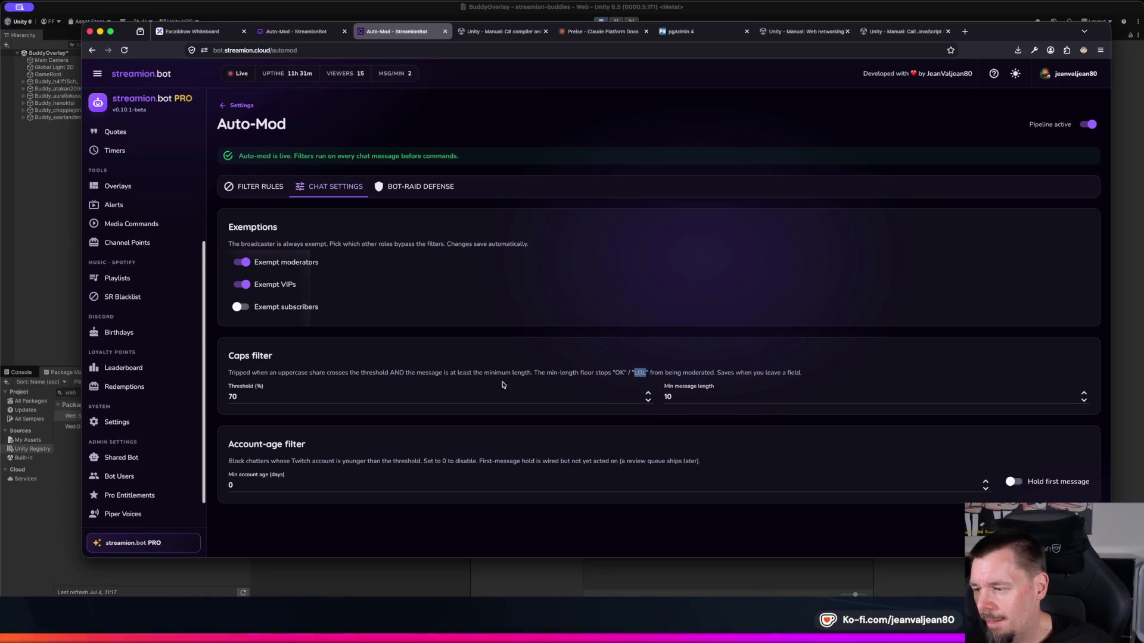
Step: Read the Caps filter description and its minimum message length field in Chat Settings
{"action": "left_click_drag", "start_coordinate": [531, 374], "coordinate": [685, 374]}
{"action": "left_click", "coordinate": [639, 377]}
{"action": "triple_click", "coordinate": [707, 375]}
{"action": "left_click", "coordinate": [706, 374]}
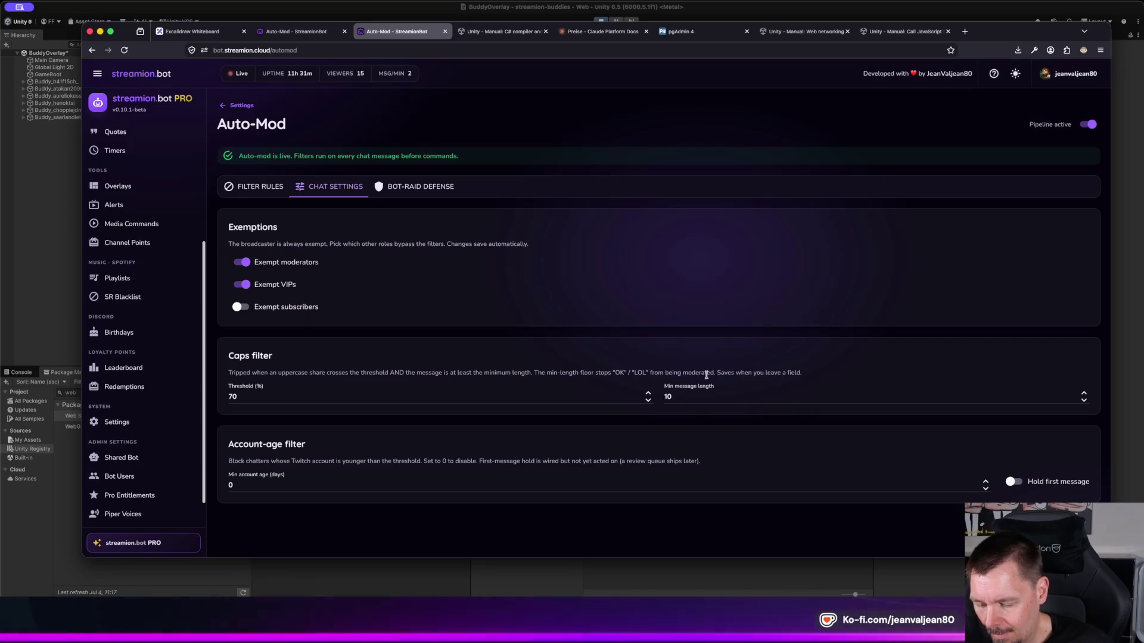
{"action": "left_click", "coordinate": [692, 400]}
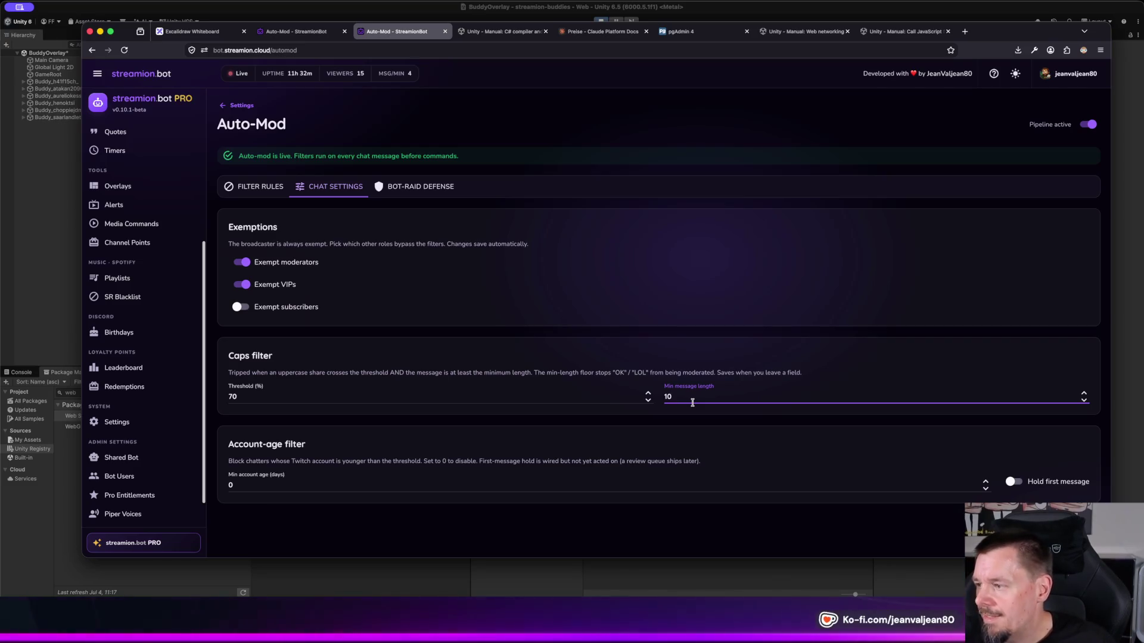
Step: Add a Caps rule with the DeleteOnly action under Filter Rules, then reload the page
{"action": "left_click", "coordinate": [247, 197]}
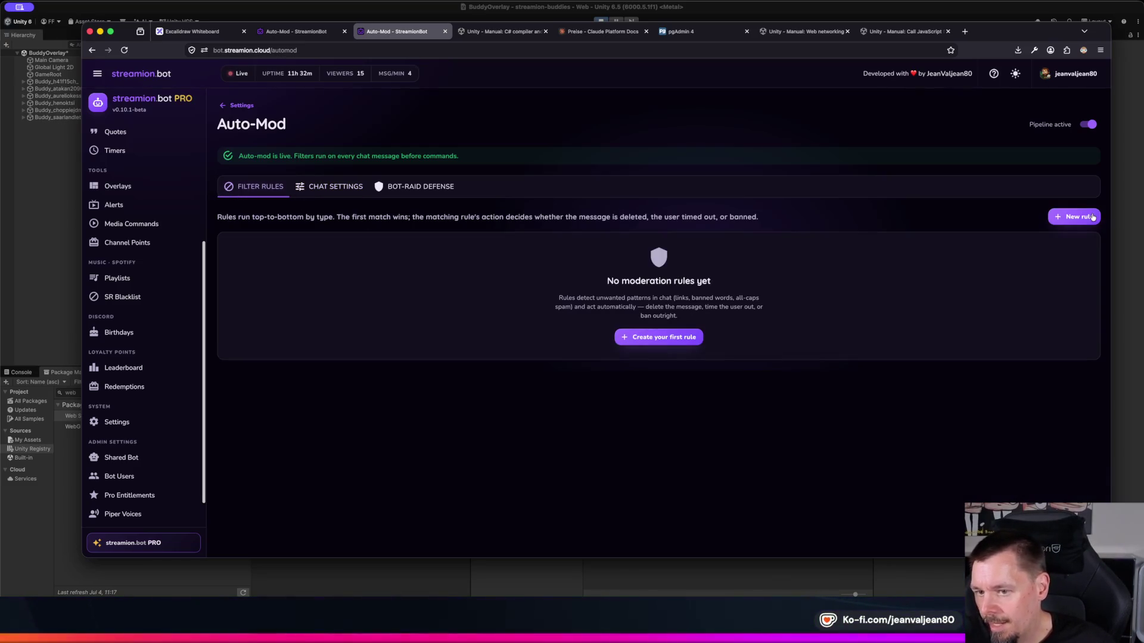
{"action": "left_click", "coordinate": [1087, 217]}
{"action": "left_click", "coordinate": [506, 229]}
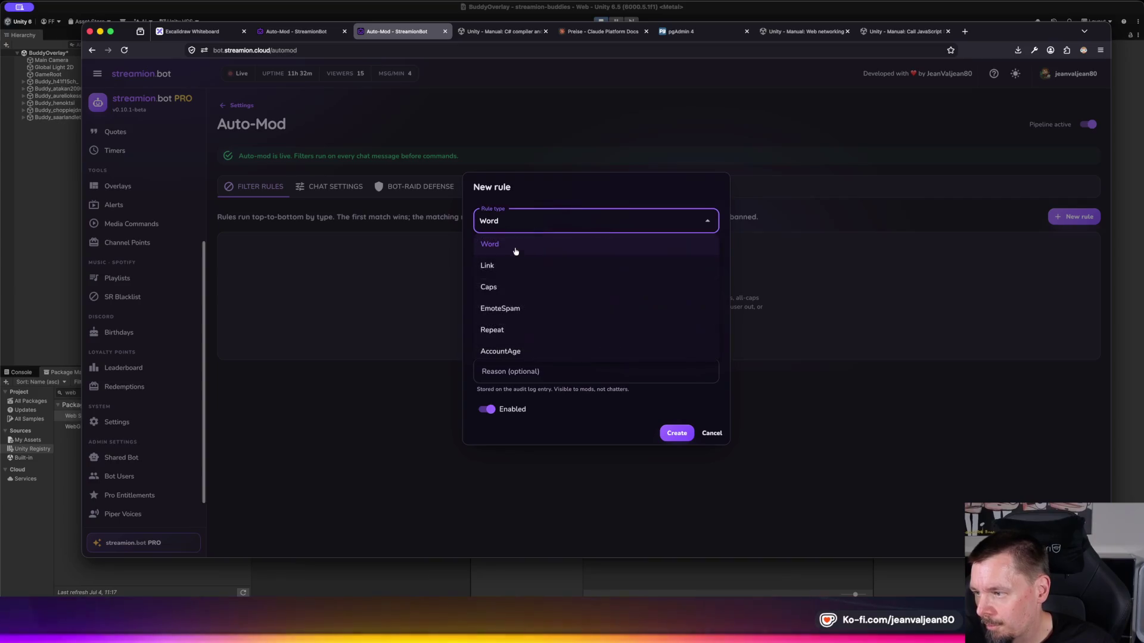
{"action": "left_click", "coordinate": [504, 282]}
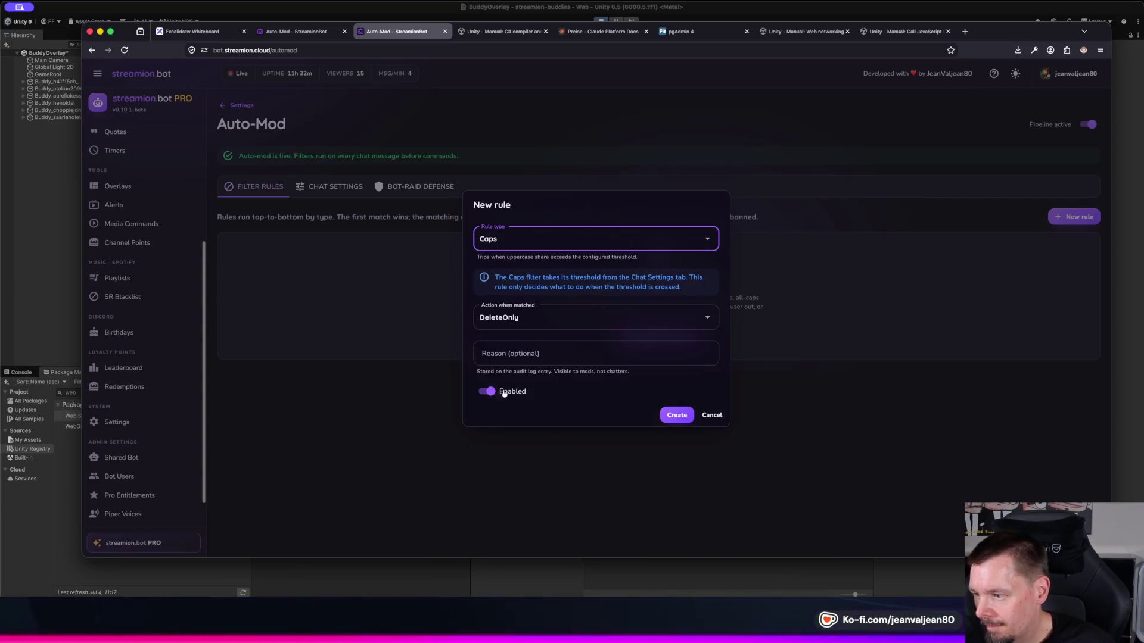
{"action": "left_click", "coordinate": [675, 416]}
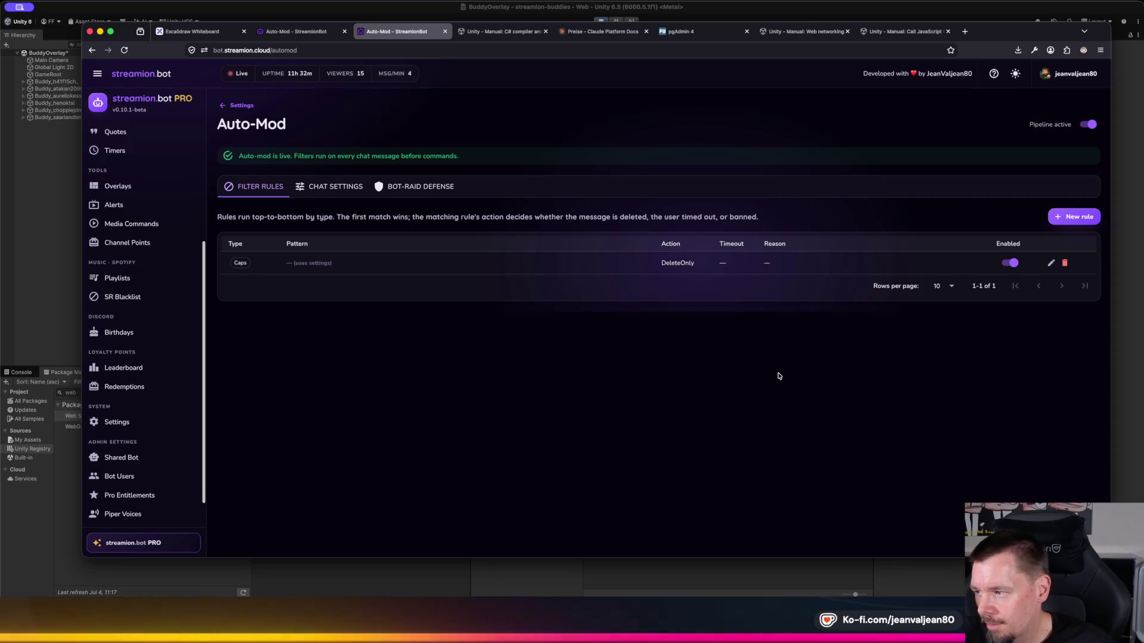
{"action": "key", "text": "super+r"}
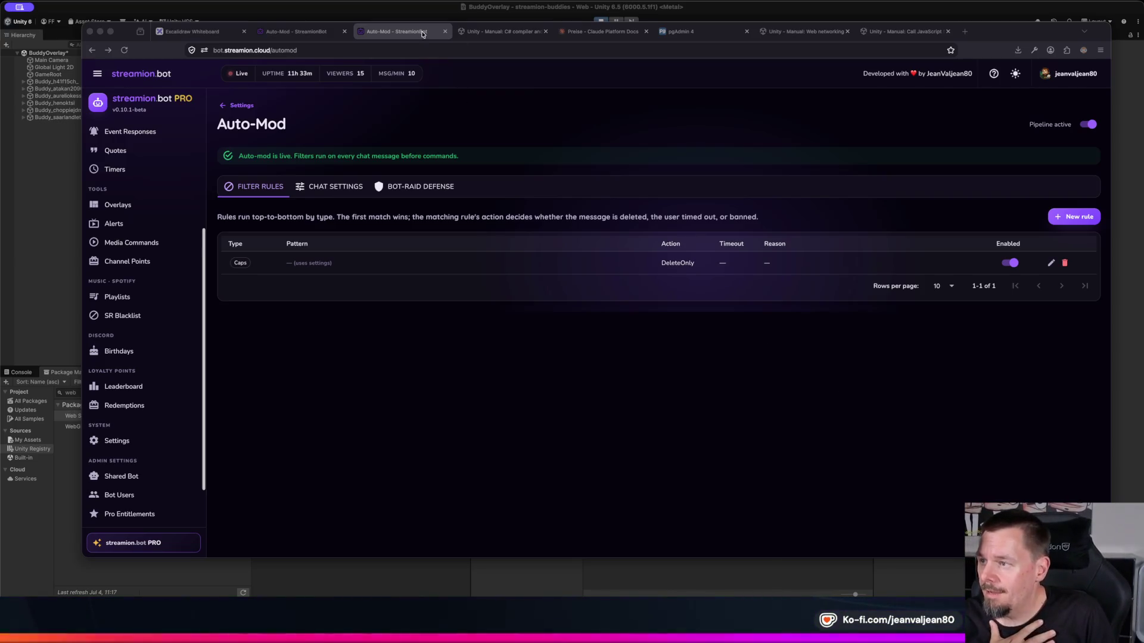
{"action": "key", "text": "super+Tab"}
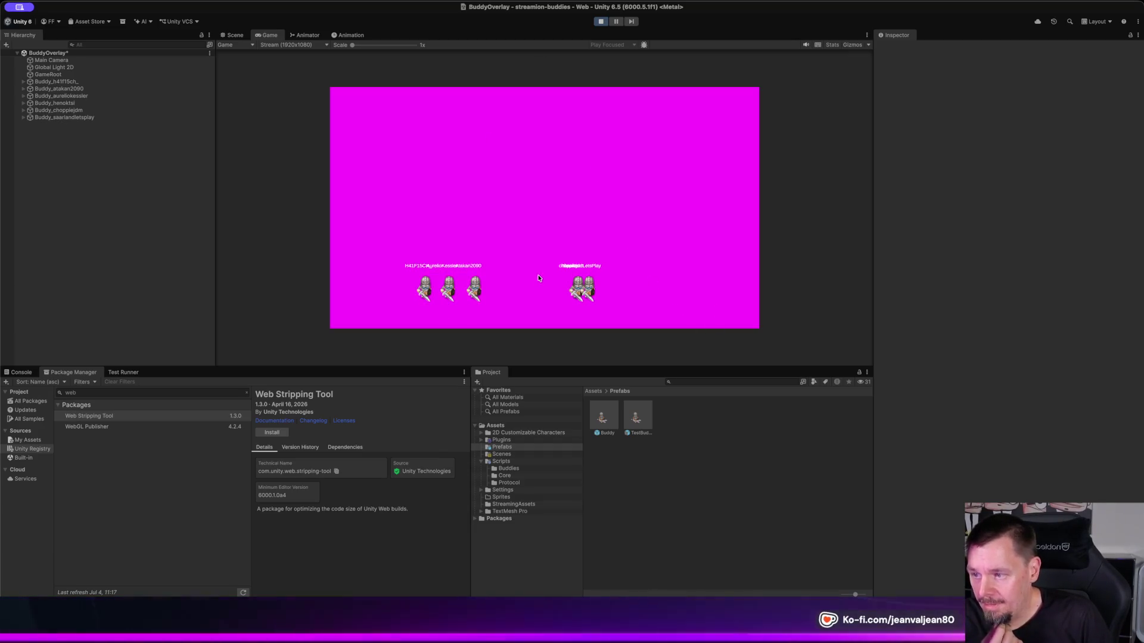
{"action": "left_click_drag", "start_coordinate": [352, 46], "coordinate": [362, 50]}
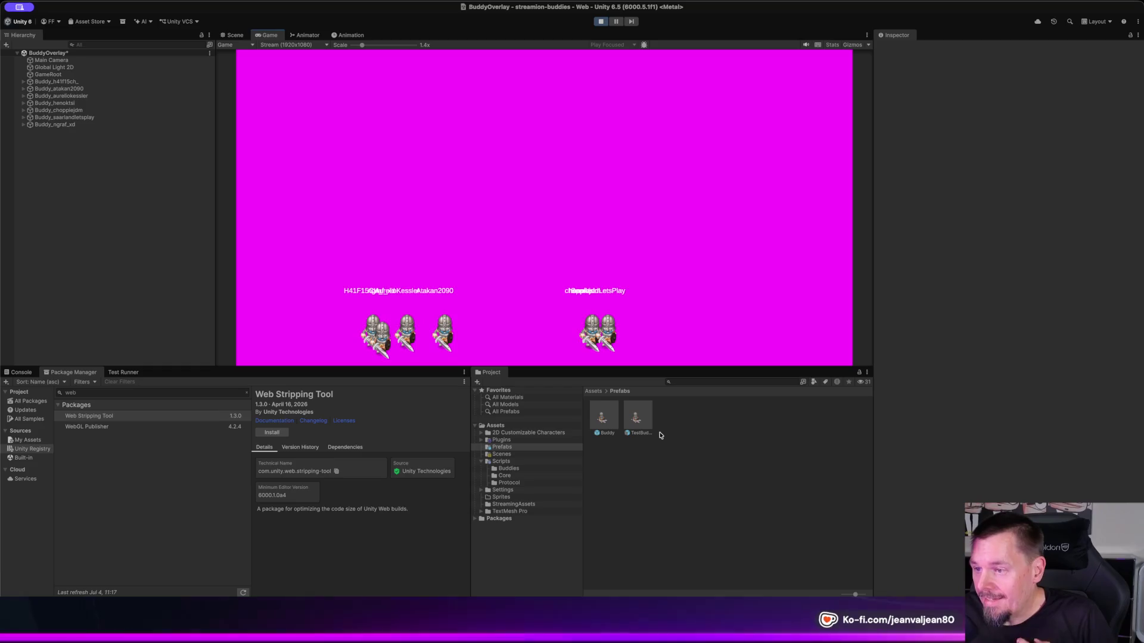
{"action": "key", "text": "super+Tab"}
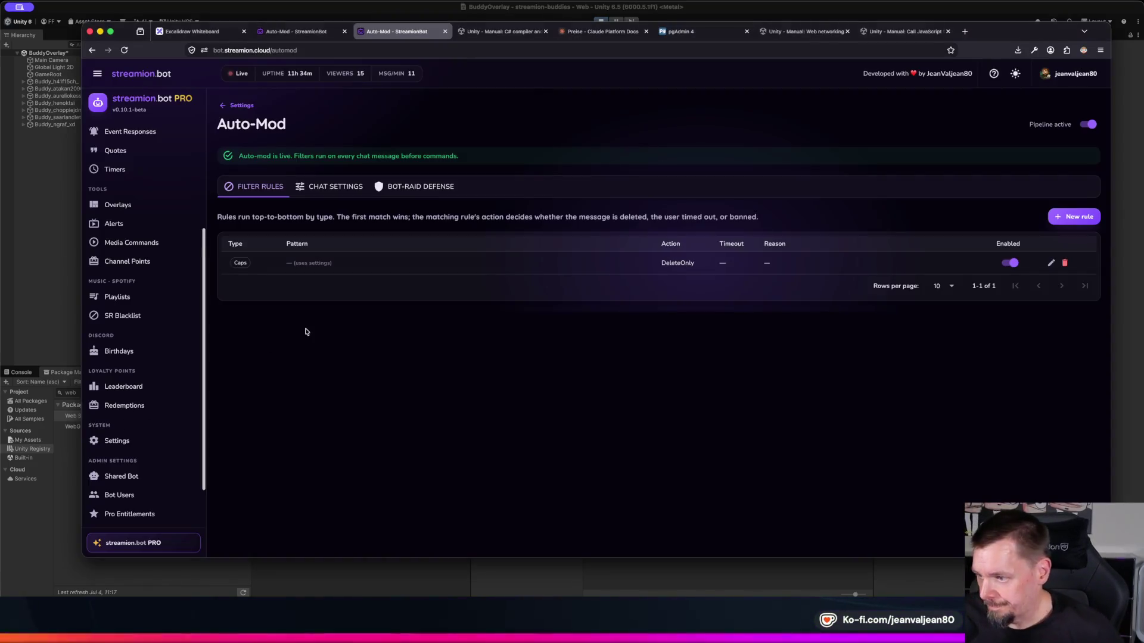
Step: Inspect the Caps rule without saving, then move to Chat Settings
{"action": "left_click", "coordinate": [1051, 262]}
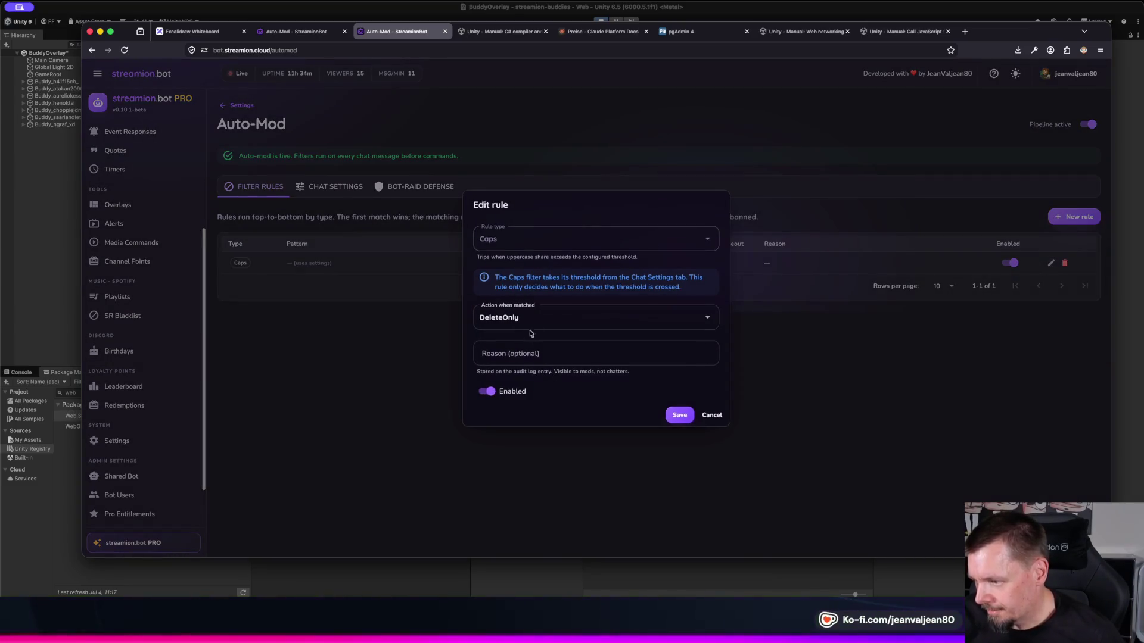
{"action": "key", "text": "Escape"}
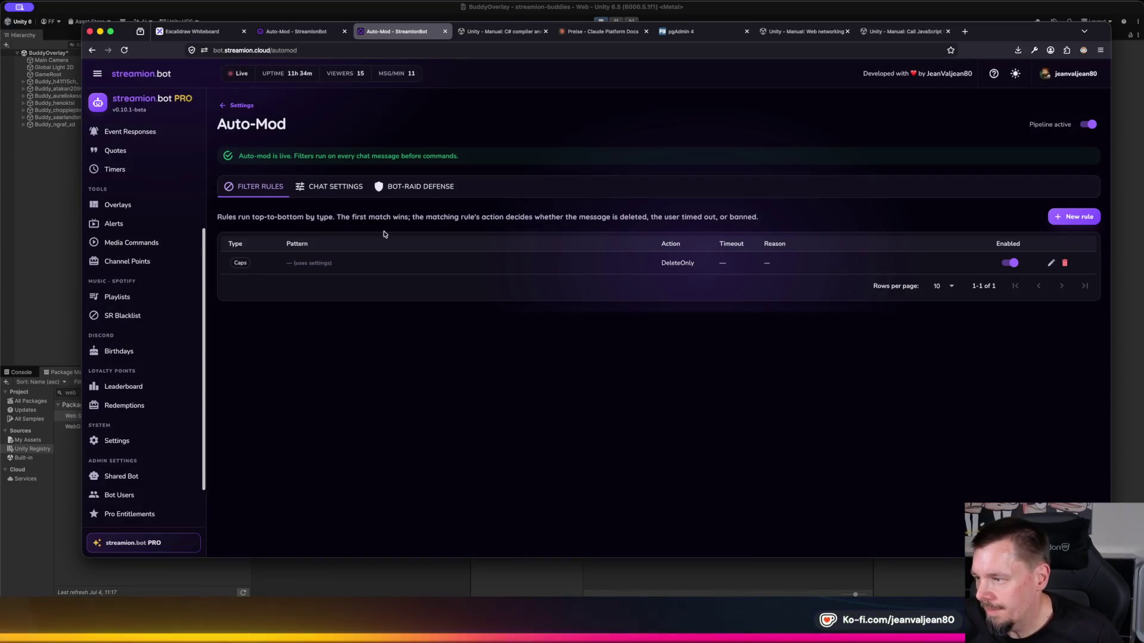
{"action": "left_click", "coordinate": [334, 189]}
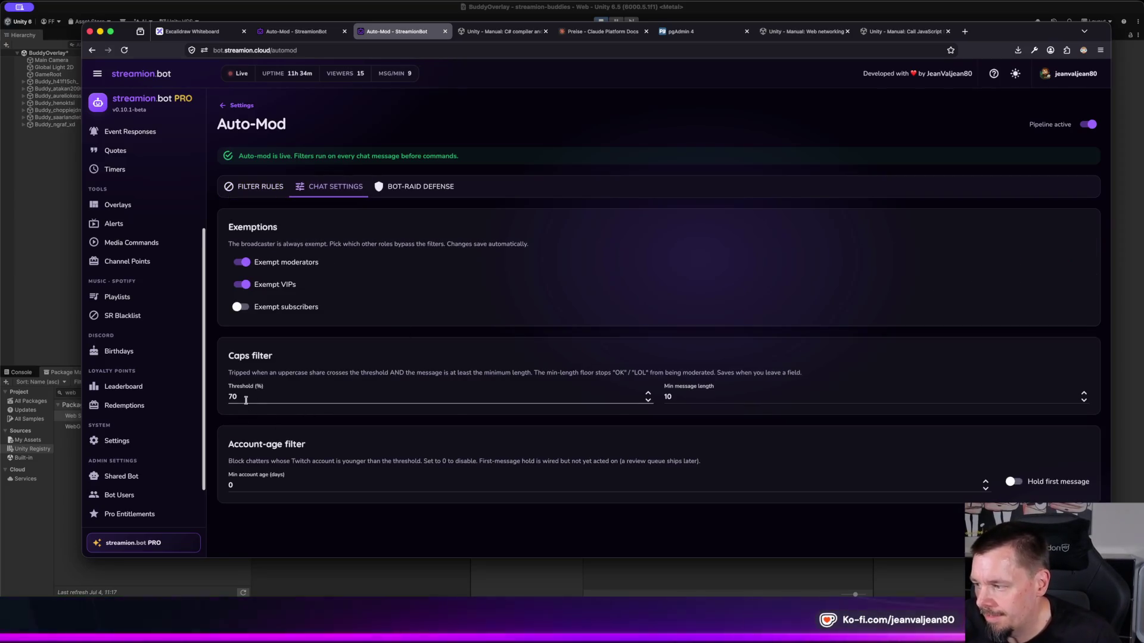
{"action": "left_click", "coordinate": [291, 396]}
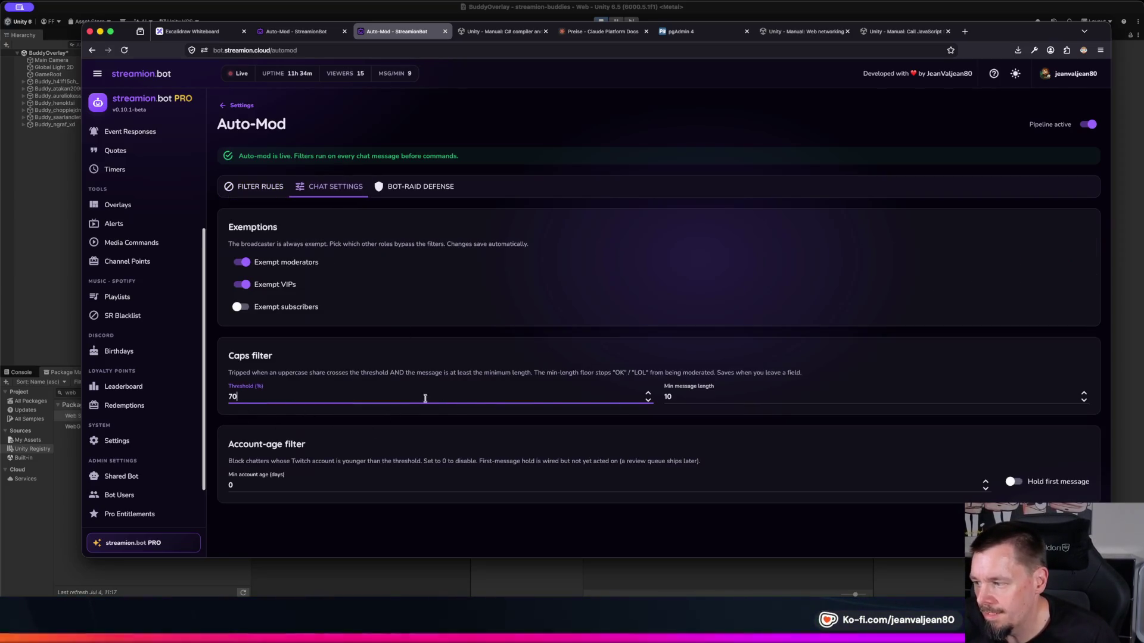
Step: Change the minimum message length from 10 to 12 and turn off Exempt moderators
{"action": "left_click", "coordinate": [724, 396]}
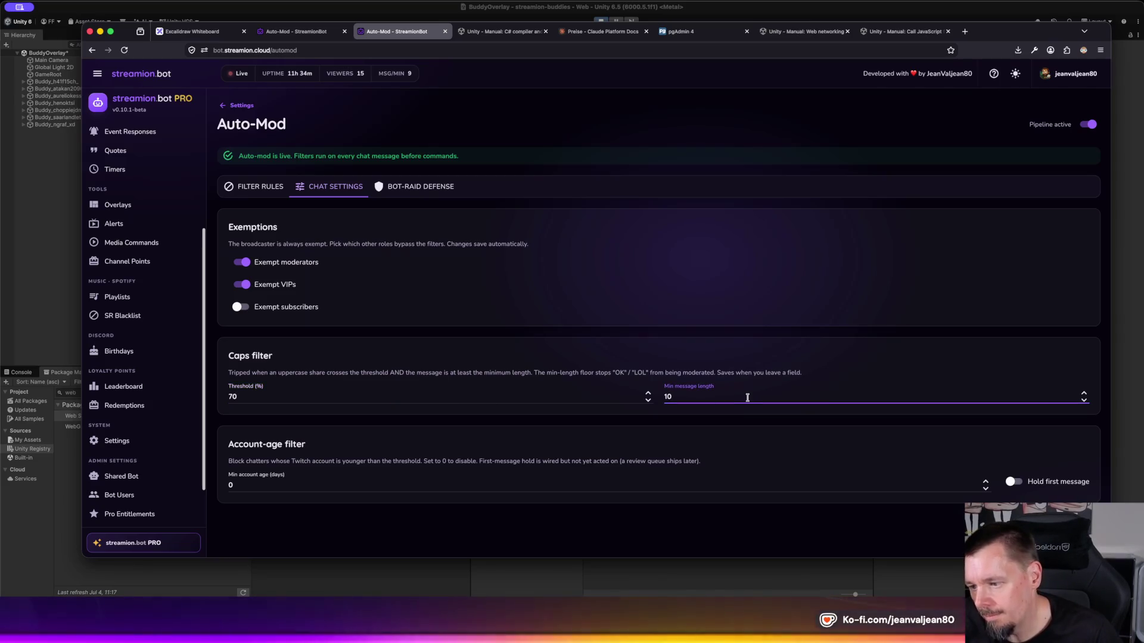
{"action": "double_click", "coordinate": [747, 398]}
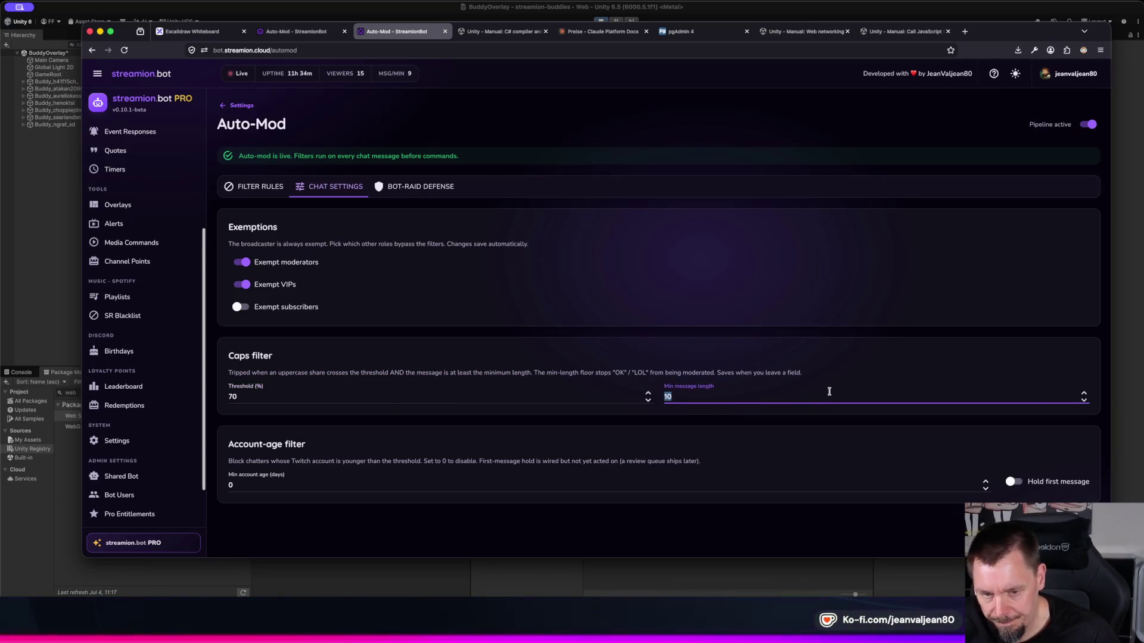
{"action": "type", "text": "12"}
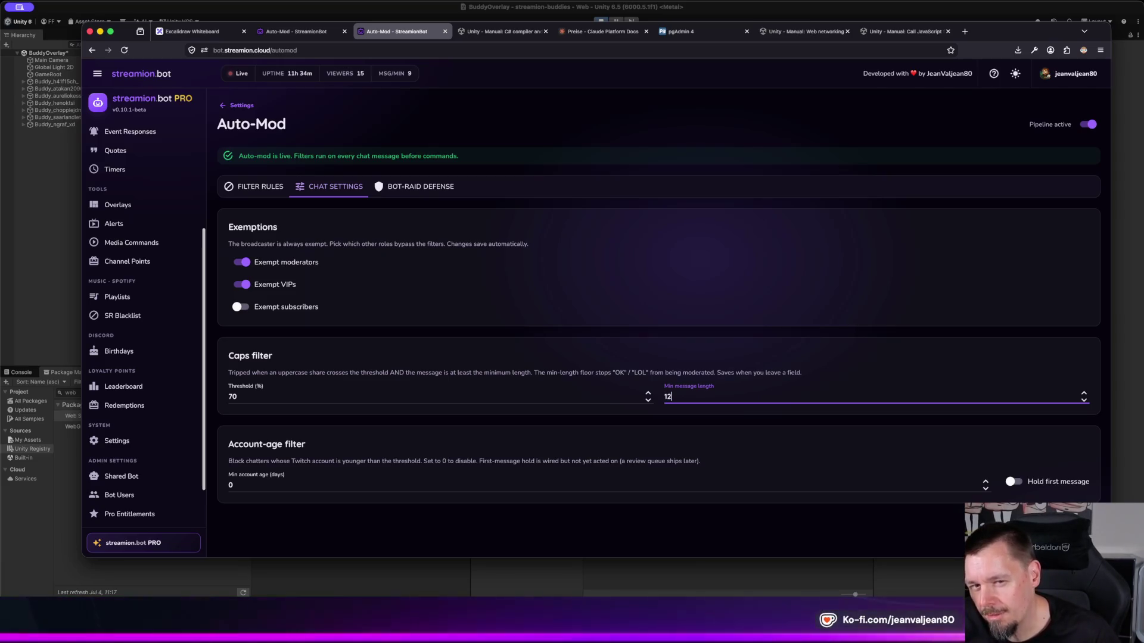
{"action": "key", "text": "Tab"}
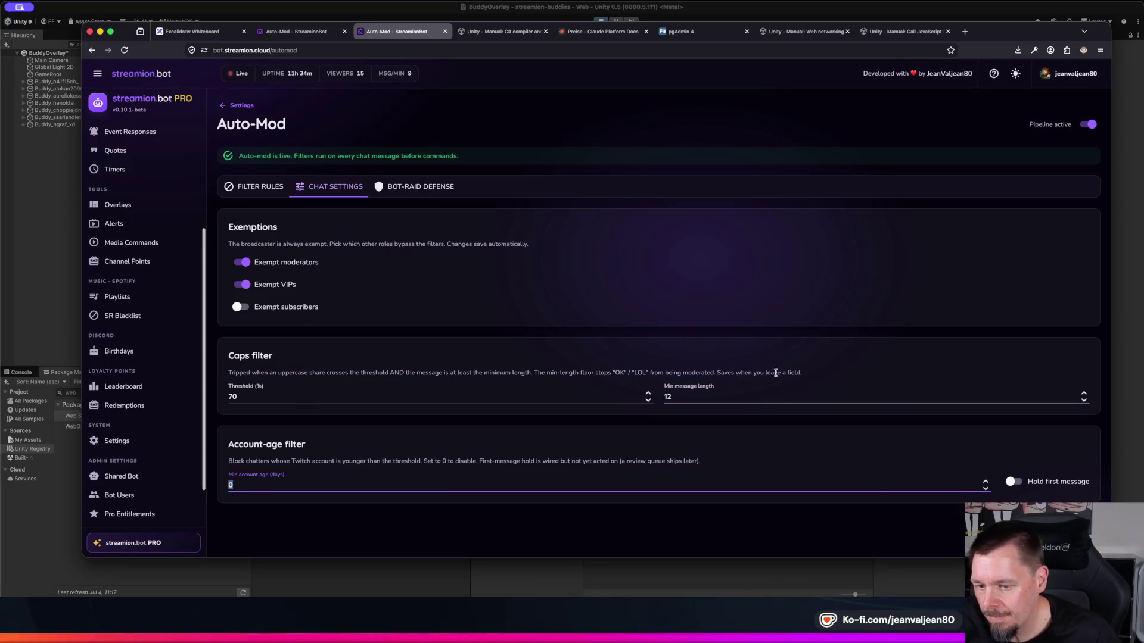
{"action": "left_click", "coordinate": [803, 265]}
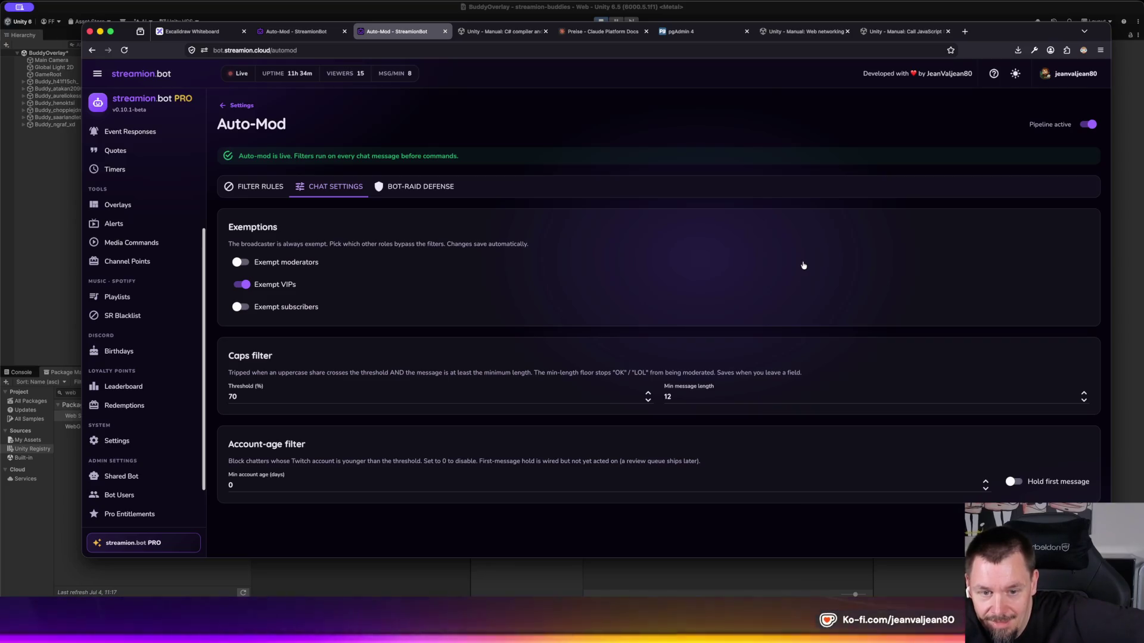
{"action": "key", "text": "super+Tab"}
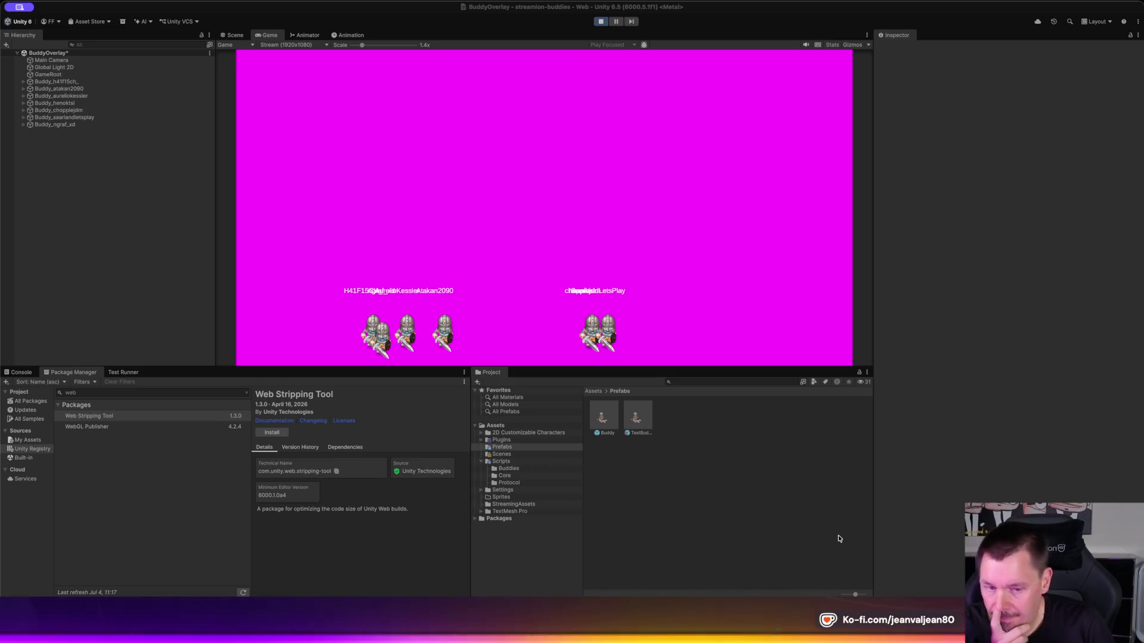
Step: Bring the streamion.bot Auto-Mod chat settings (caps 70%, min length 12) in front of Unity
{"action": "key", "text": "super+Tab"}
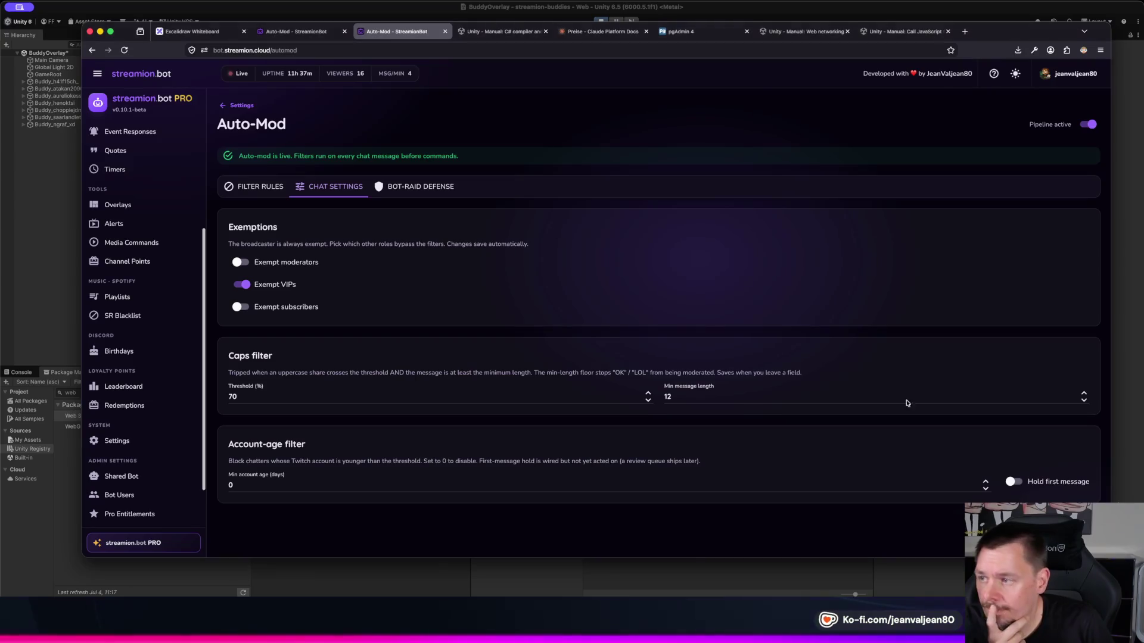
Step: Open the Cheer alert's media settings and slightly lower the cheer-alert sound volume
{"action": "left_click", "coordinate": [130, 228]}
{"action": "scroll", "coordinate": [510, 416], "scroll_direction": "down", "scroll_amount": 3}
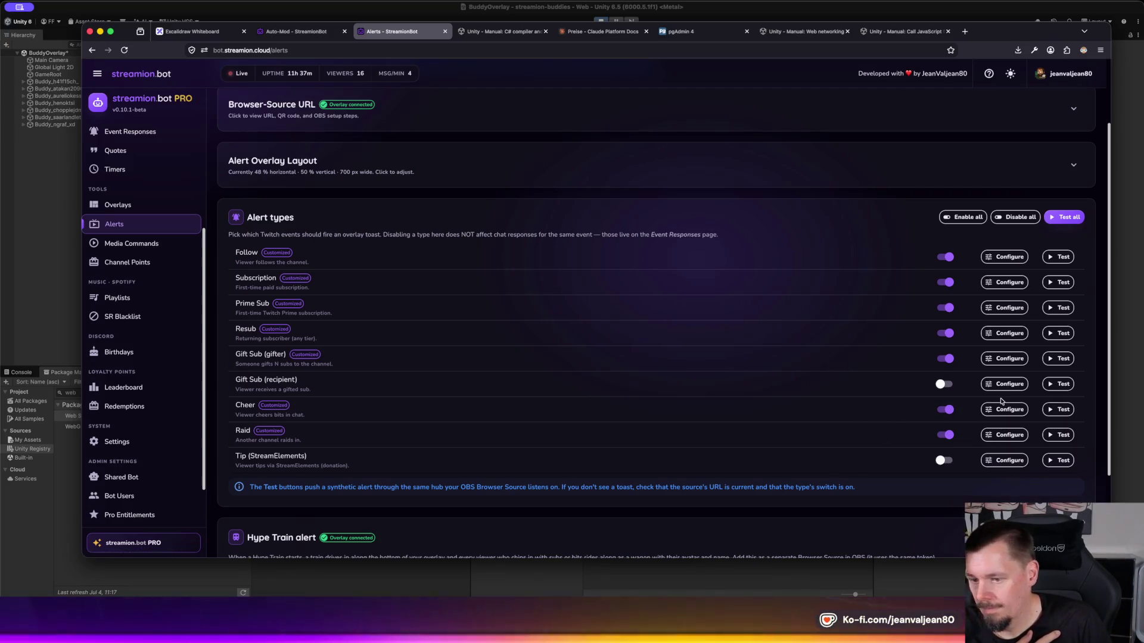
{"action": "left_click", "coordinate": [1015, 410]}
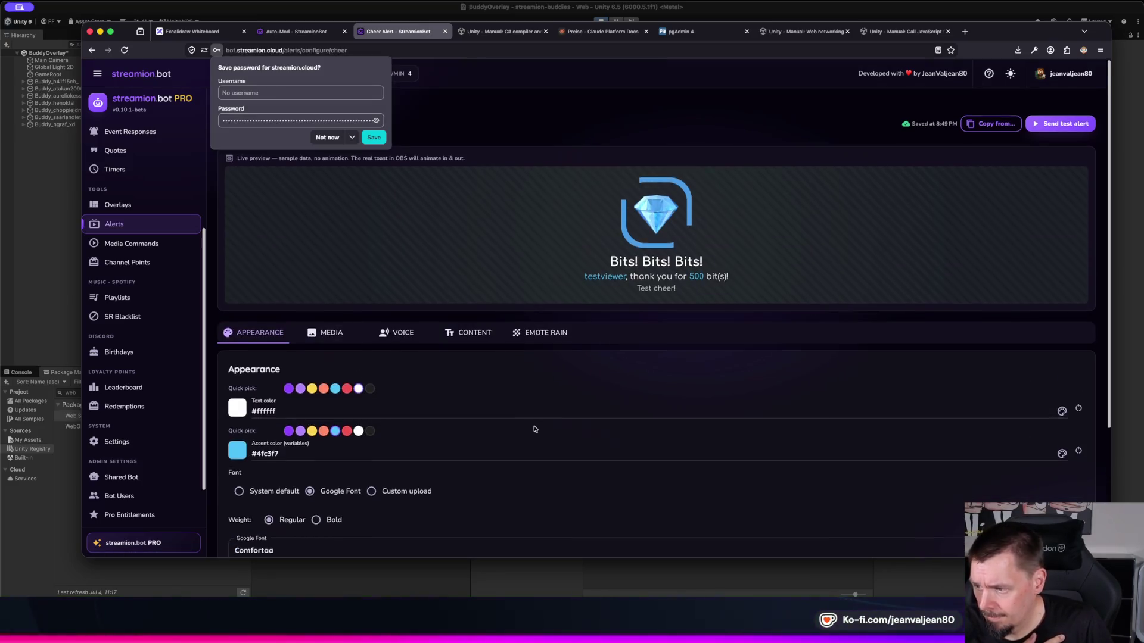
{"action": "scroll", "coordinate": [534, 313], "scroll_direction": "down", "scroll_amount": 1}
{"action": "left_click", "coordinate": [331, 305]}
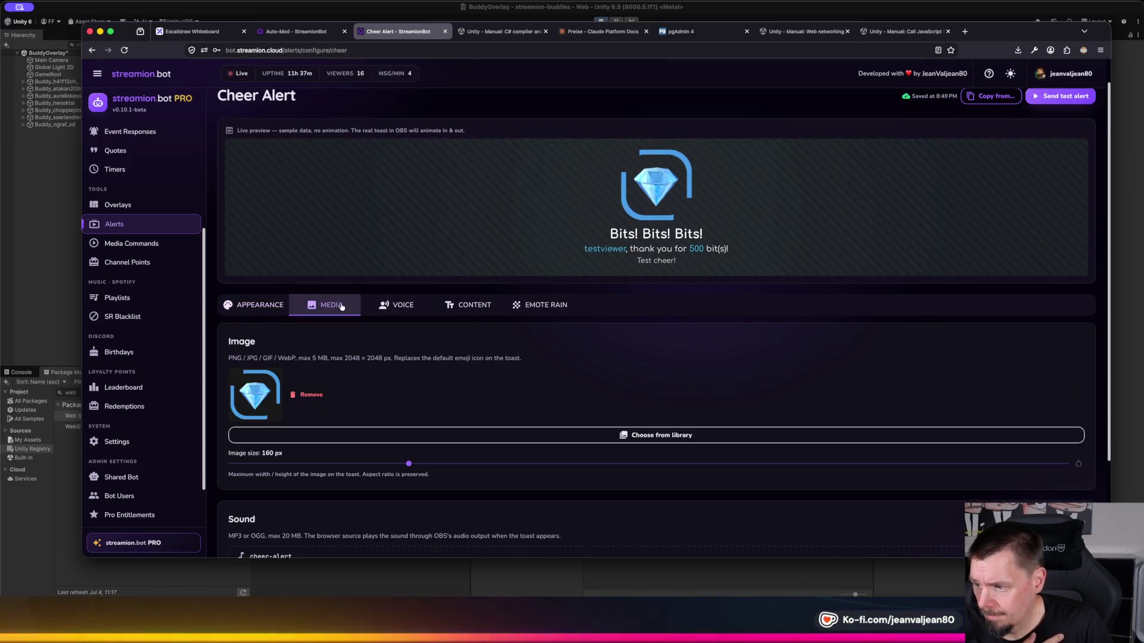
{"action": "scroll", "coordinate": [342, 306], "scroll_direction": "down", "scroll_amount": 3}
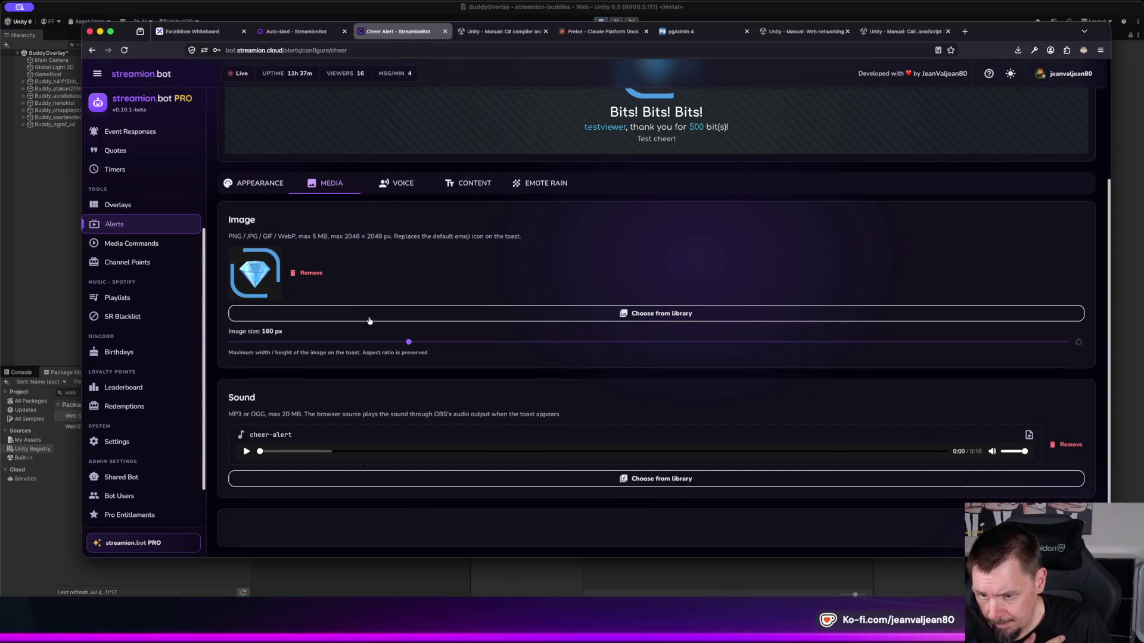
{"action": "left_click_drag", "start_coordinate": [1025, 454], "coordinate": [1017, 454]}
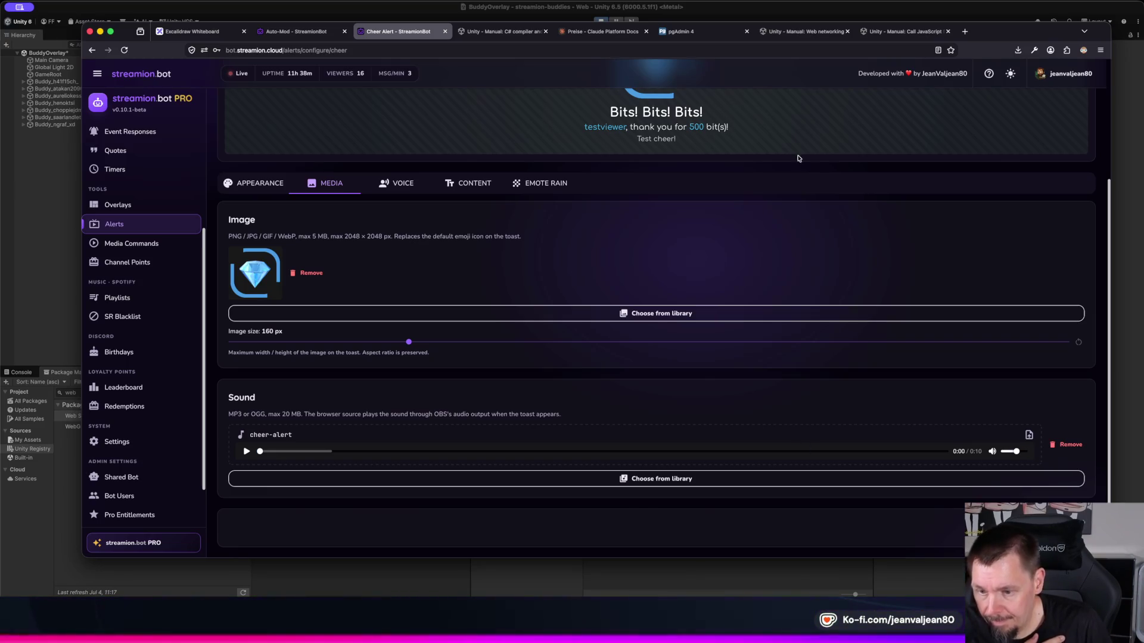
{"action": "scroll", "coordinate": [247, 143], "scroll_direction": "up", "scroll_amount": 3}
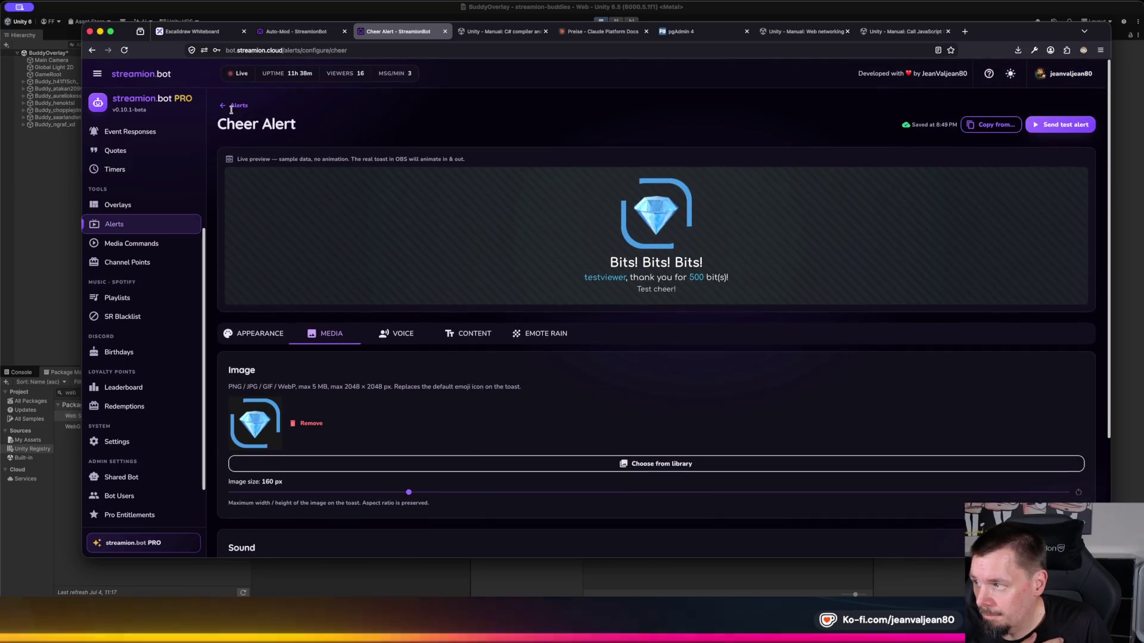
{"action": "left_click", "coordinate": [230, 108]}
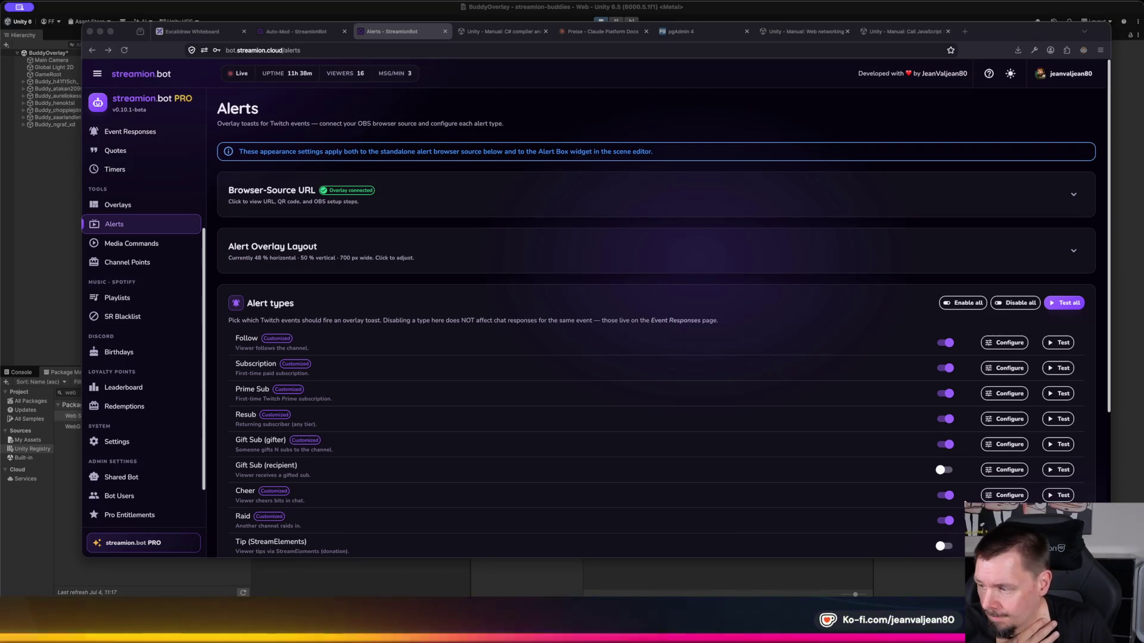
Step: Reopen the Cheer alert configuration and review its 160 px diamond image and cheer-alert sound
{"action": "left_click", "coordinate": [989, 497]}
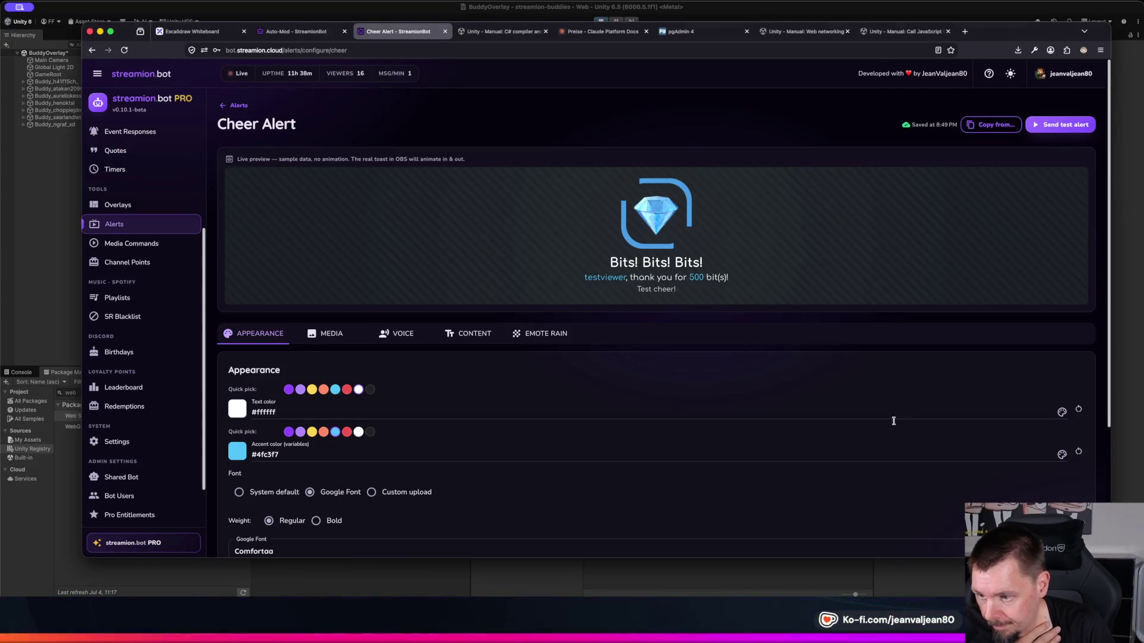
{"action": "scroll", "coordinate": [899, 417], "scroll_direction": "down", "scroll_amount": 1}
{"action": "left_click", "coordinate": [327, 292]}
{"action": "scroll", "coordinate": [1030, 435], "scroll_direction": "down", "scroll_amount": 3}
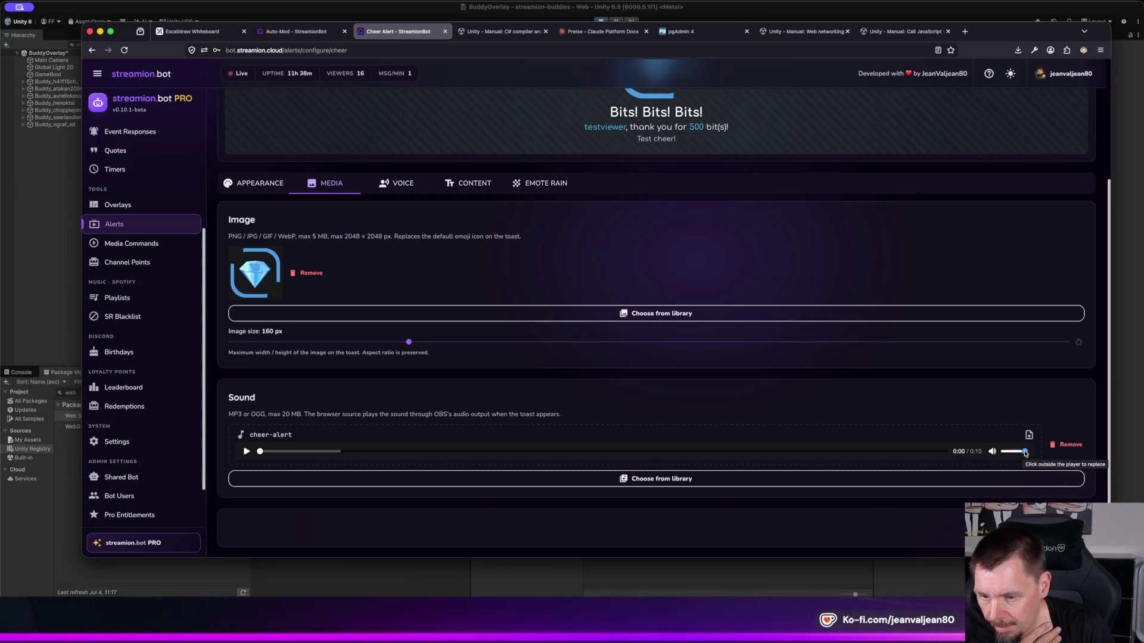
{"action": "scroll", "coordinate": [309, 244], "scroll_direction": "up", "scroll_amount": 2}
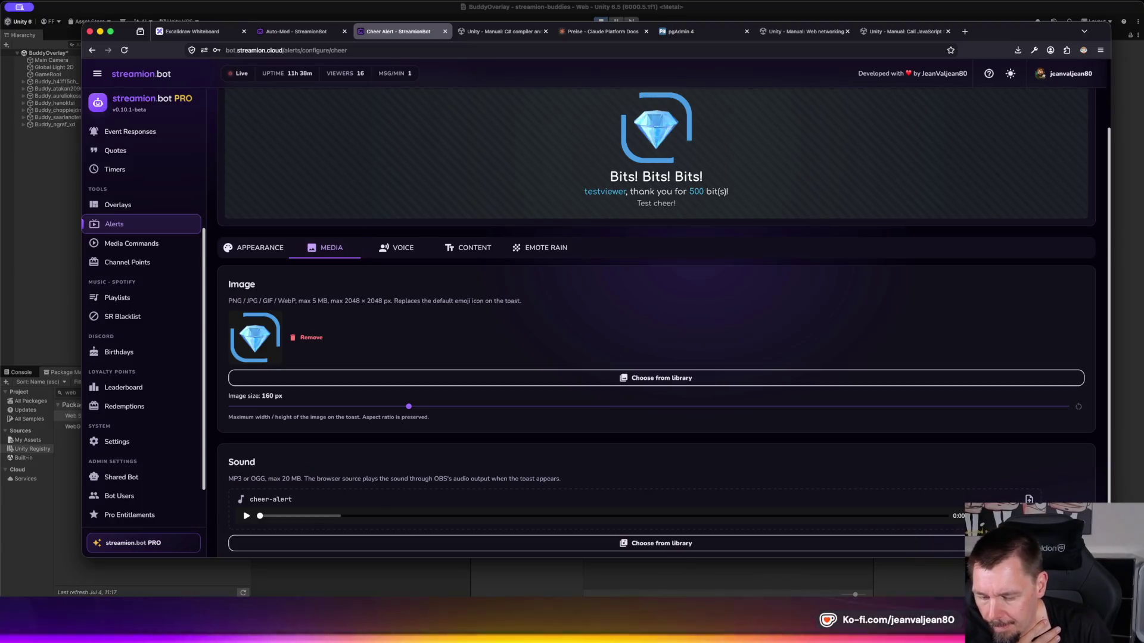
{"action": "scroll", "coordinate": [655, 298], "scroll_direction": "down", "scroll_amount": 2}
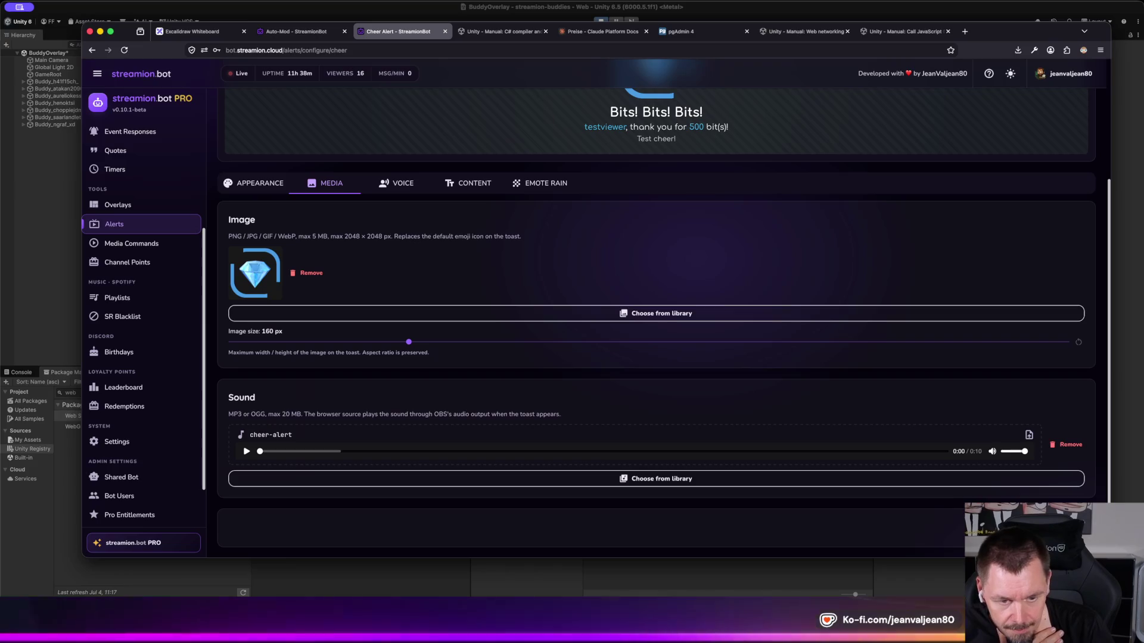
{"action": "key", "text": "super+Tab"}
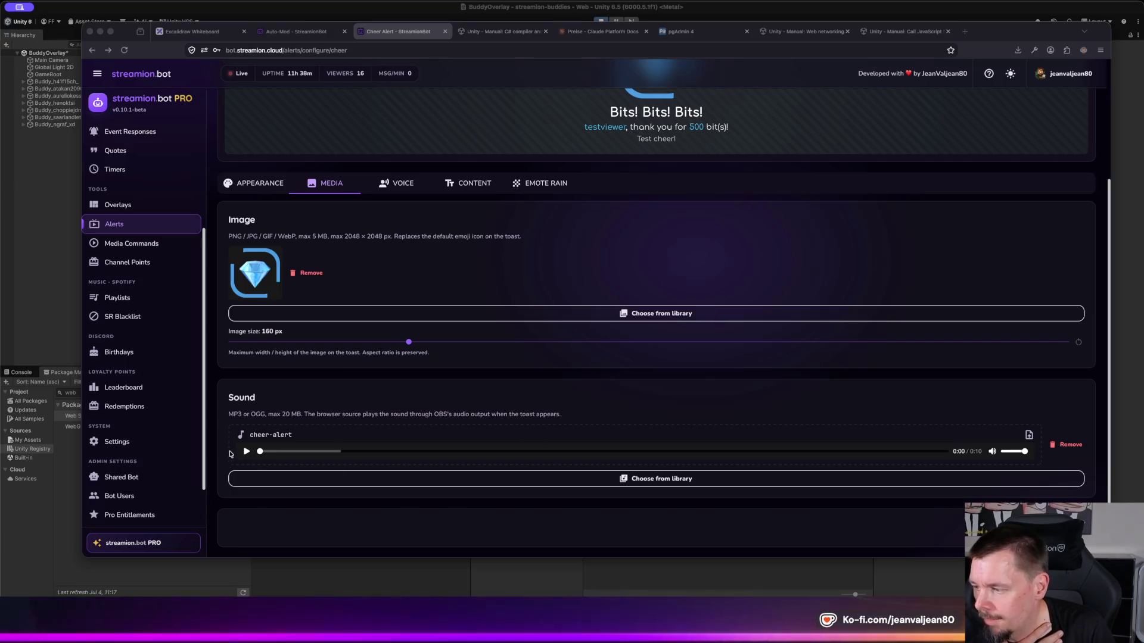
{"action": "scroll", "coordinate": [943, 148], "scroll_direction": "up", "scroll_amount": 5}
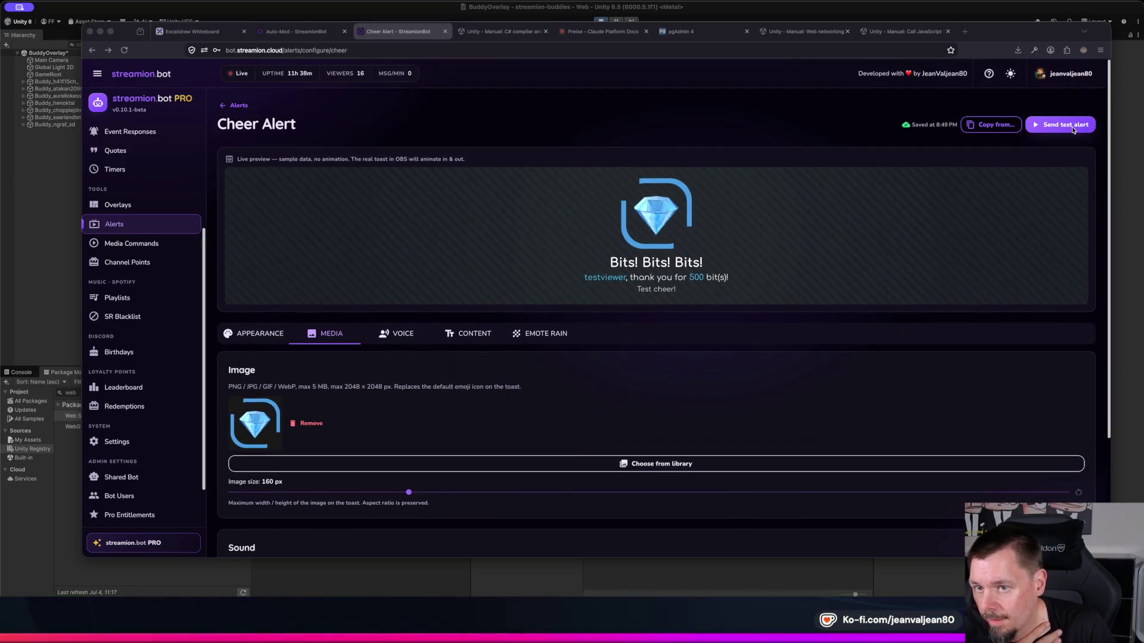
Step: Fire a Cheer test alert to the overlay, then go back to the Alerts list of alert types
{"action": "left_click", "coordinate": [1074, 130]}
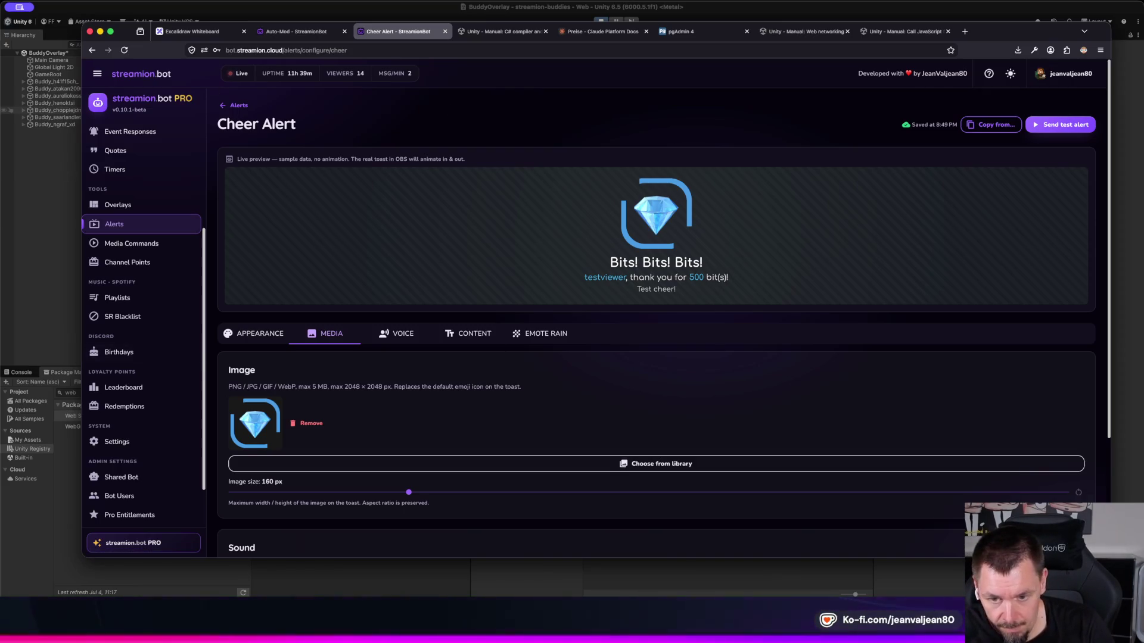
{"action": "key", "text": "super+Tab"}
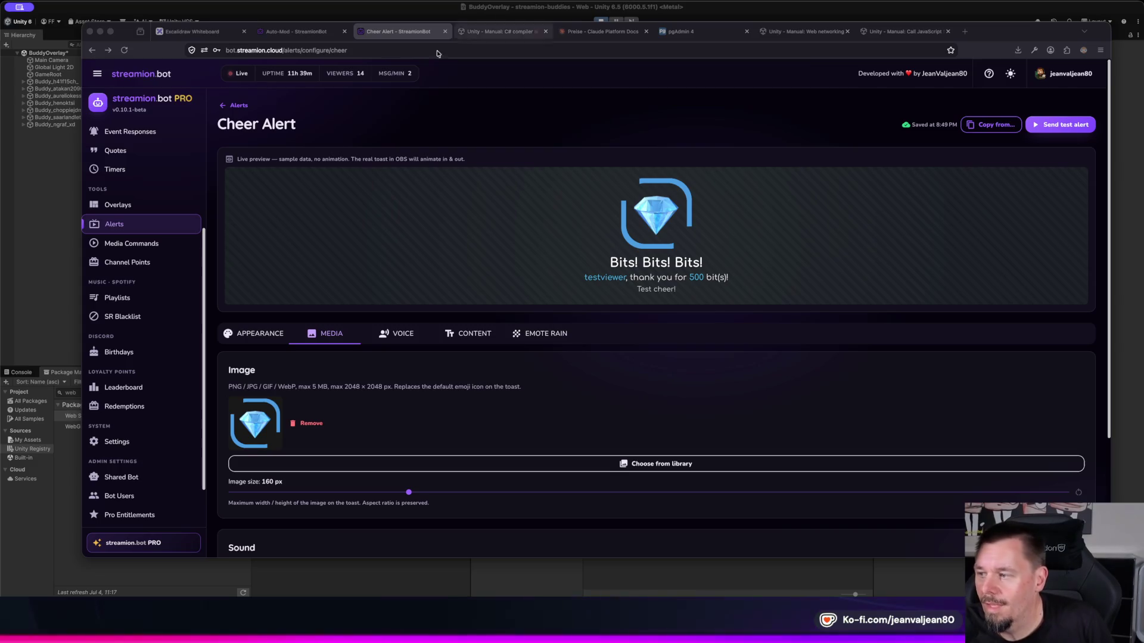
{"action": "left_click", "coordinate": [234, 106]}
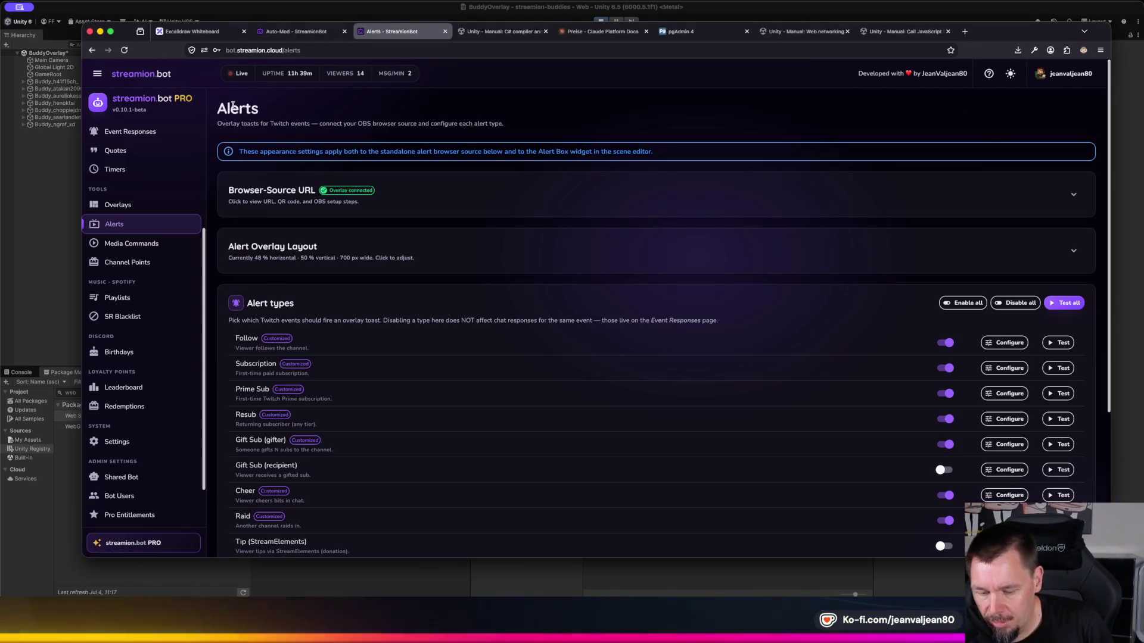
{"action": "scroll", "coordinate": [384, 318], "scroll_direction": "down", "scroll_amount": 1}
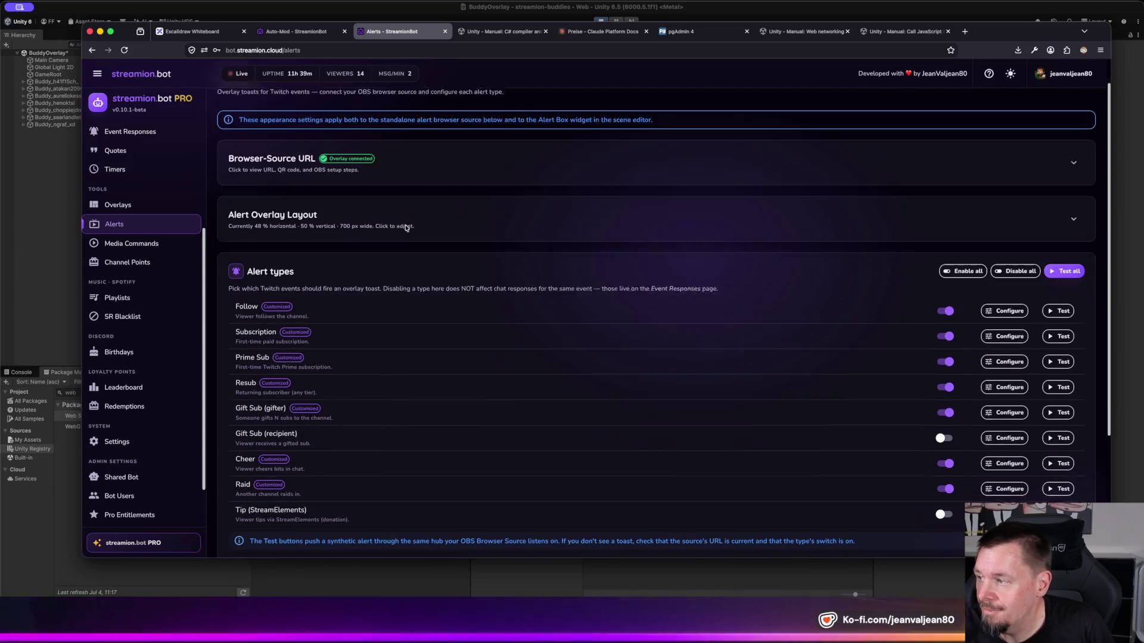
{"action": "mouse_move", "coordinate": [298, 351]}
{"action": "scroll", "coordinate": [682, 378], "scroll_direction": "down", "scroll_amount": 5}
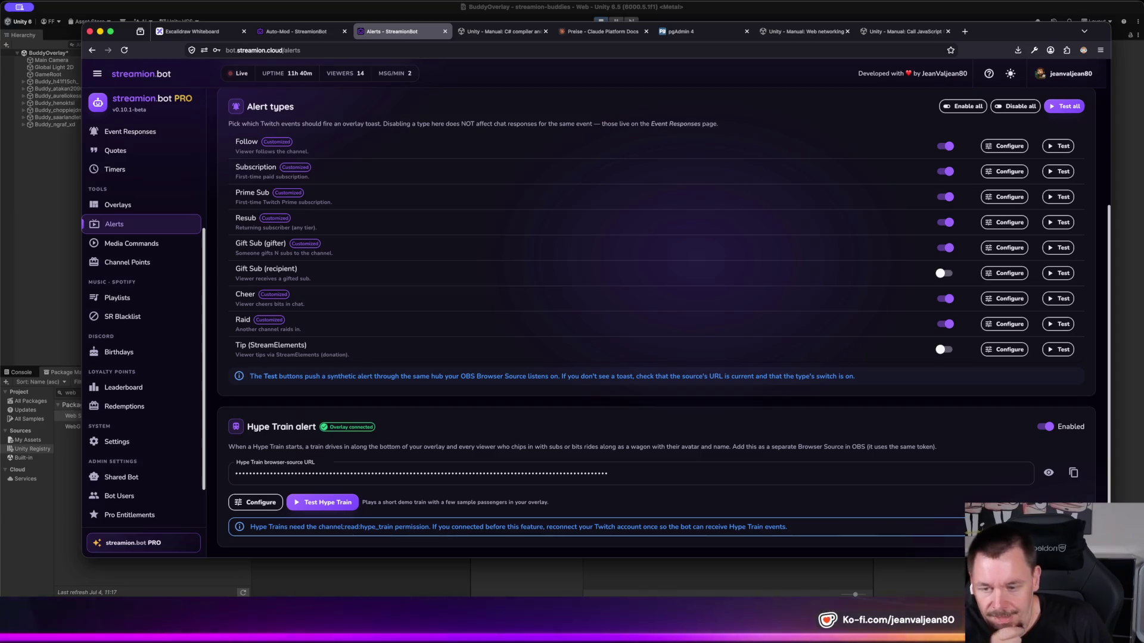
{"action": "scroll", "coordinate": [161, 361], "scroll_direction": "up", "scroll_amount": 3}
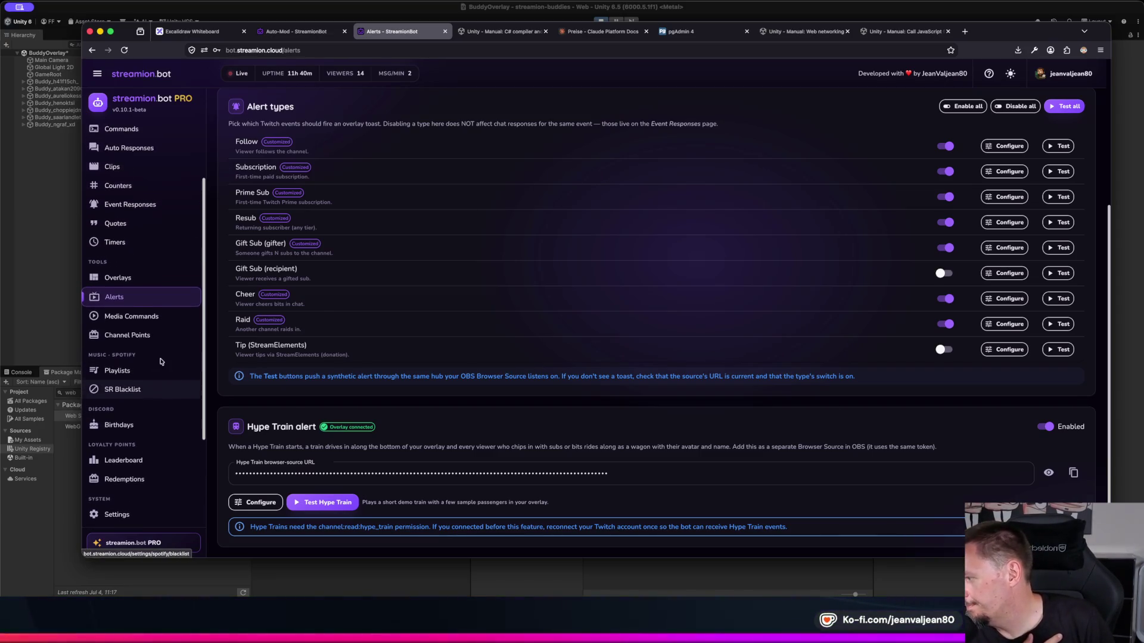
{"action": "left_click", "coordinate": [145, 339]}
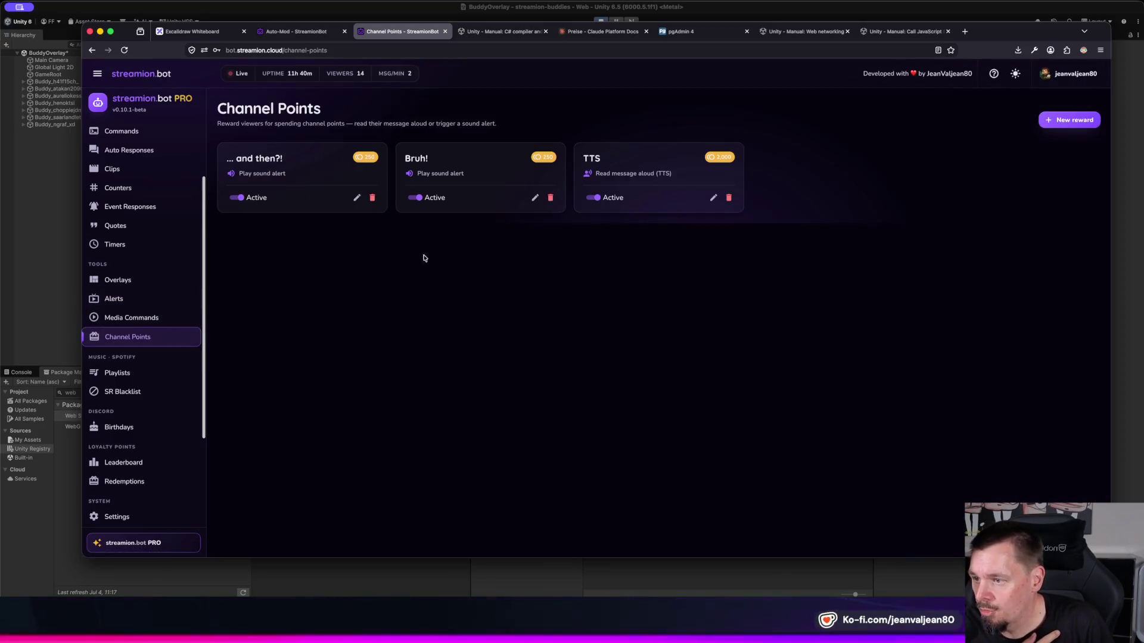
Step: Review the Channel Points rewards and points Leaderboard, then bring the Unity editor to the front
{"action": "scroll", "coordinate": [152, 397], "scroll_direction": "down", "scroll_amount": 5}
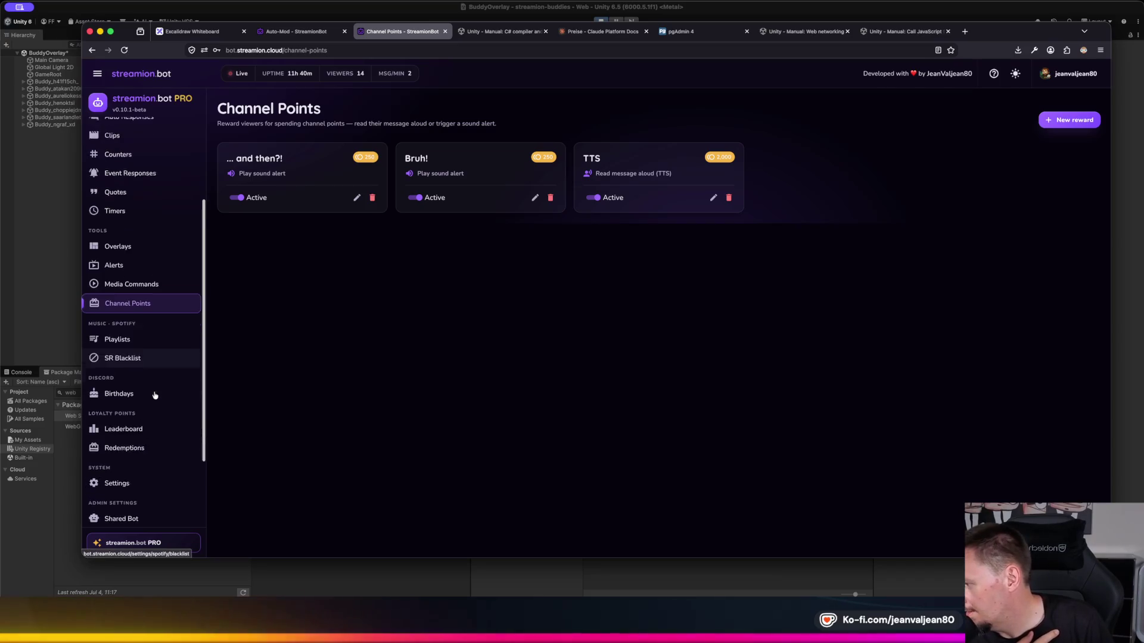
{"action": "left_click", "coordinate": [148, 334]}
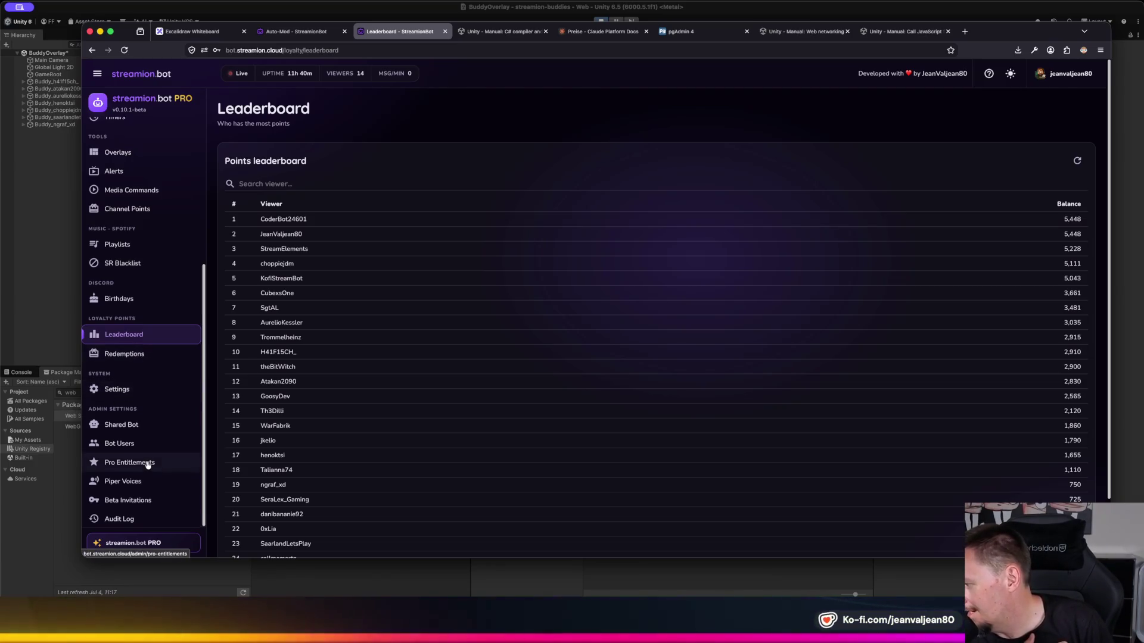
{"action": "scroll", "coordinate": [143, 464], "scroll_direction": "up", "scroll_amount": 5}
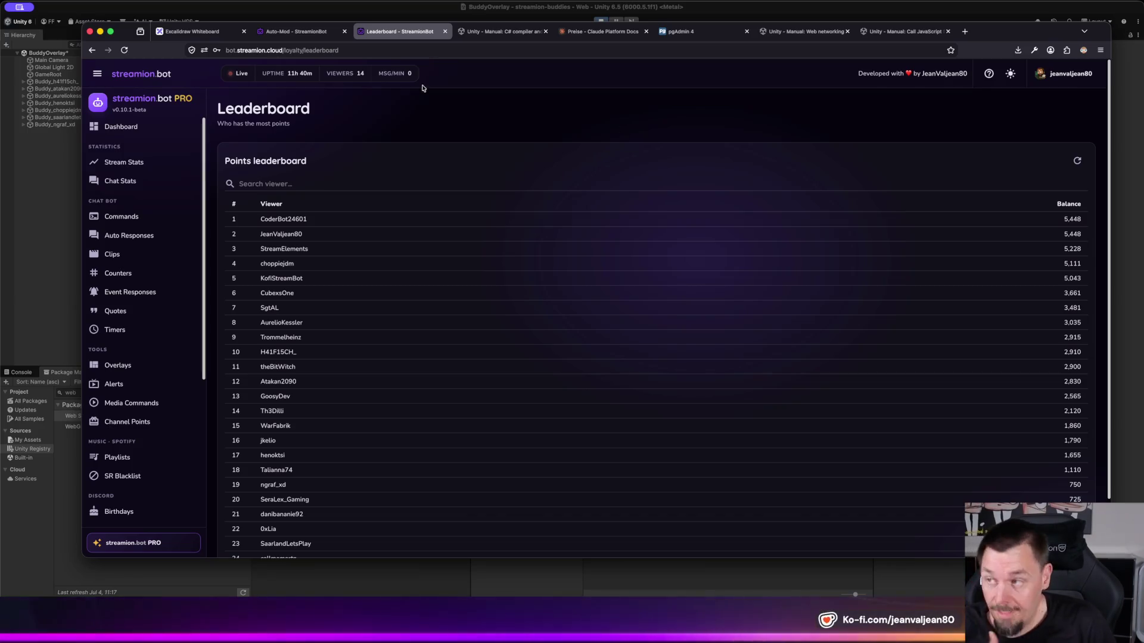
{"action": "left_click", "coordinate": [47, 254]}
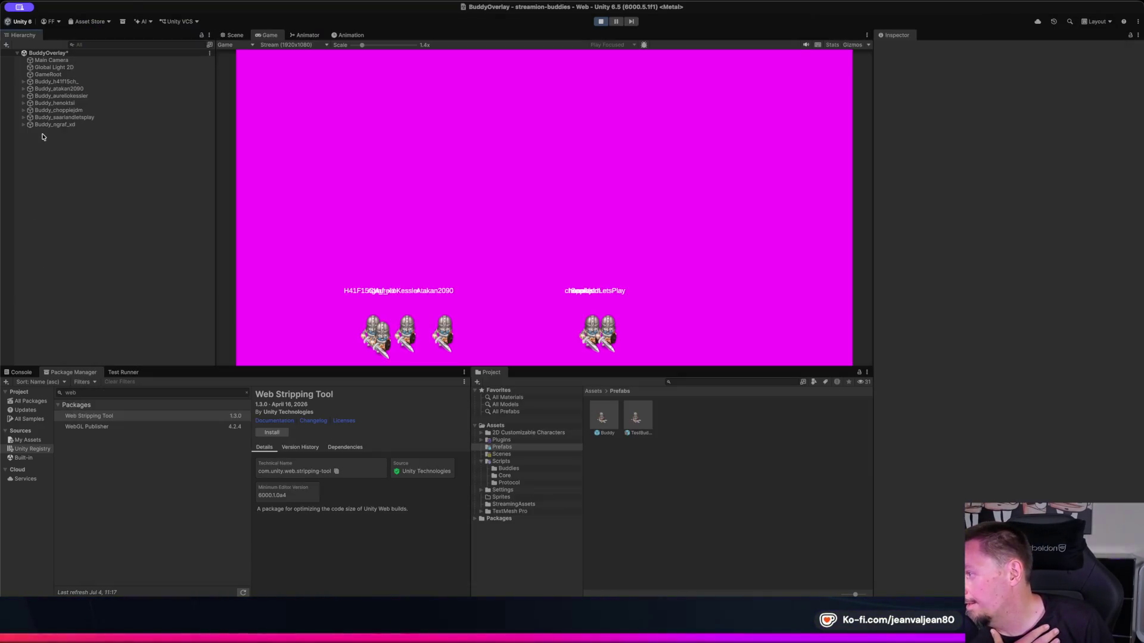
Step: Stop play mode, show the Console's buddy_spawn log, and select the TestBuddy prefab
{"action": "left_click", "coordinate": [601, 21]}
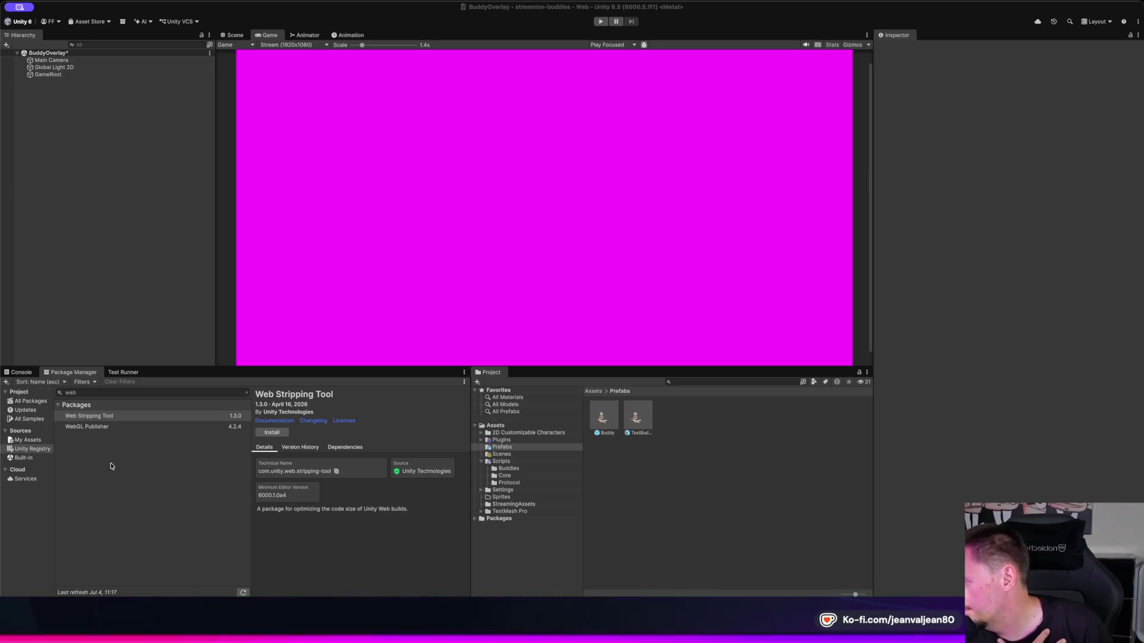
{"action": "left_click", "coordinate": [15, 373]}
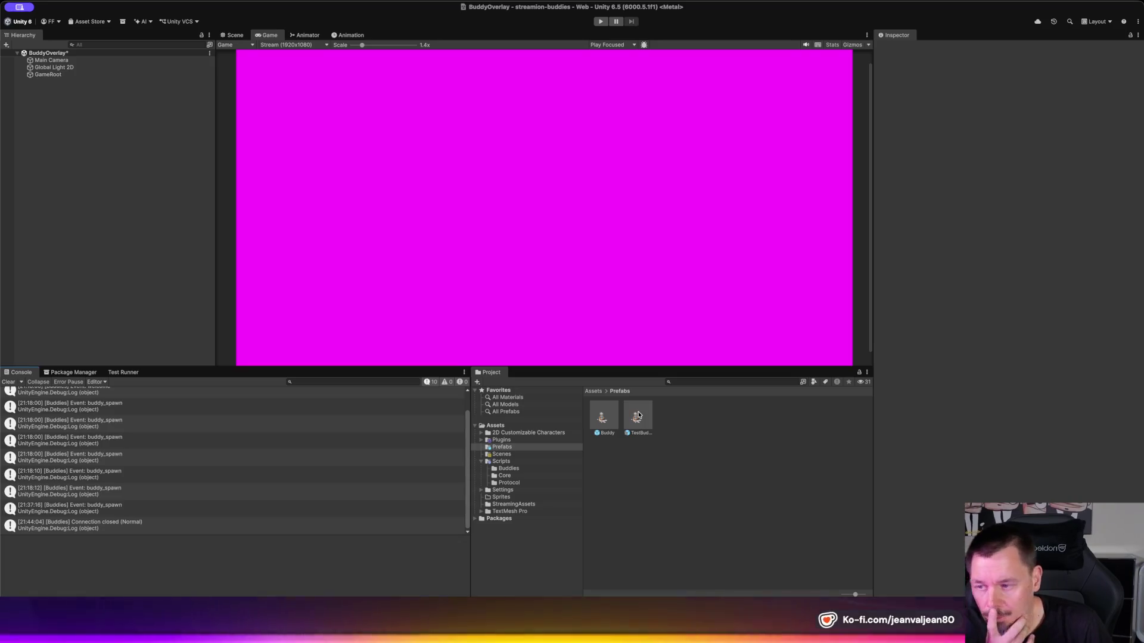
{"action": "left_click", "coordinate": [638, 415]}
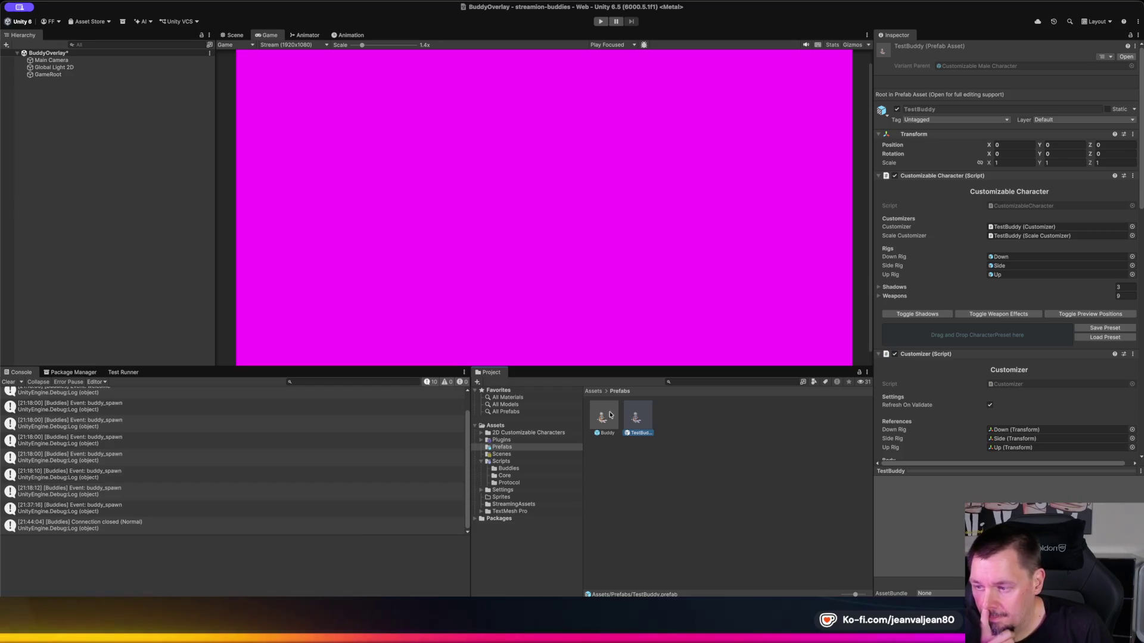
Step: Open the Buddy prefab, review its Rig's components with Demo Character Controller folded, then return to the browser
{"action": "double_click", "coordinate": [614, 417]}
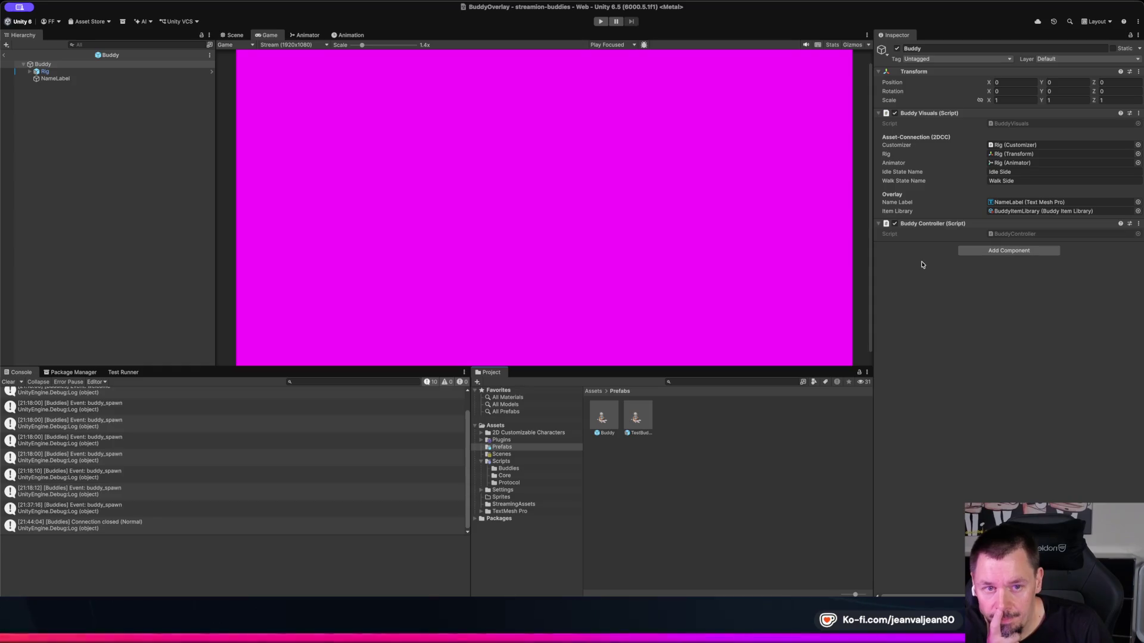
{"action": "left_click", "coordinate": [62, 72]}
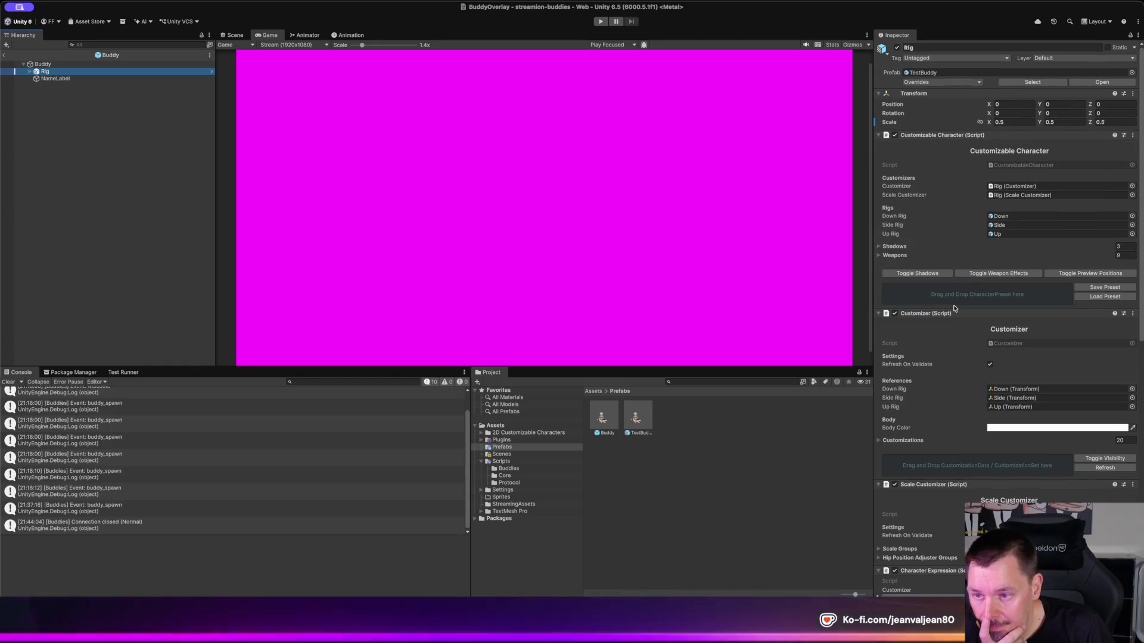
{"action": "scroll", "coordinate": [953, 298], "scroll_direction": "down", "scroll_amount": 5}
{"action": "scroll", "coordinate": [947, 327], "scroll_direction": "down", "scroll_amount": 6}
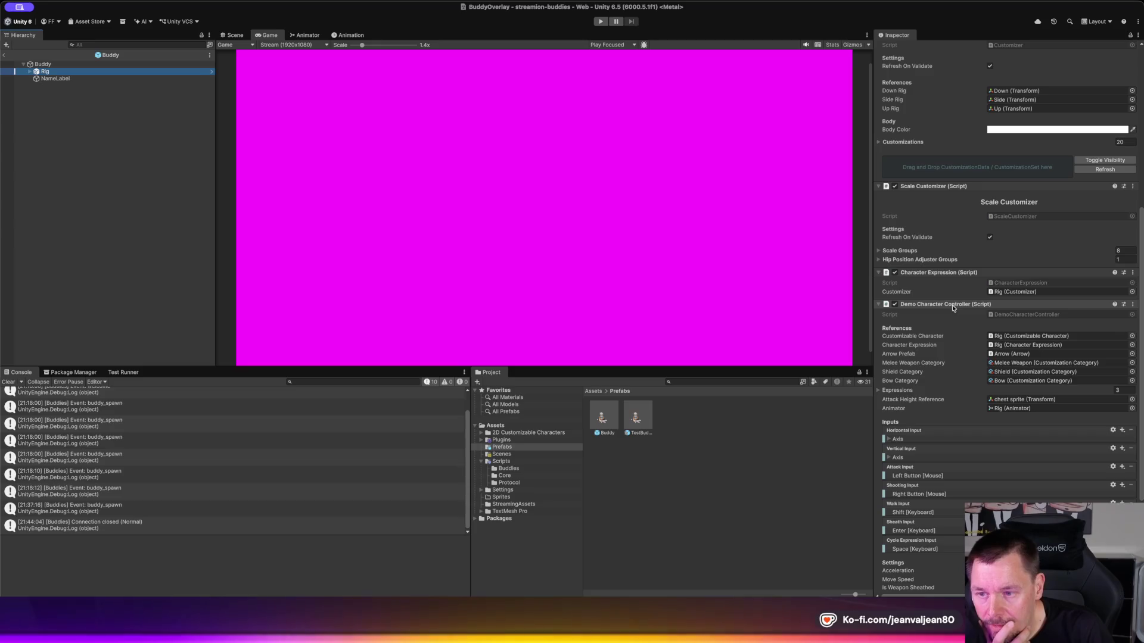
{"action": "left_click", "coordinate": [959, 305]}
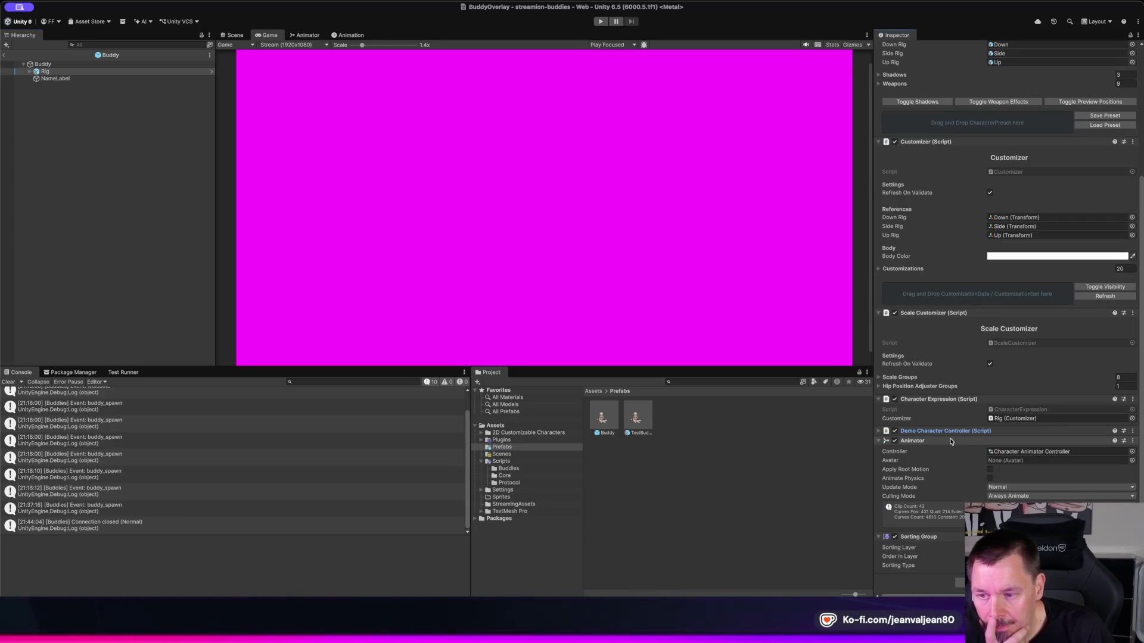
{"action": "scroll", "coordinate": [952, 435], "scroll_direction": "down", "scroll_amount": 5}
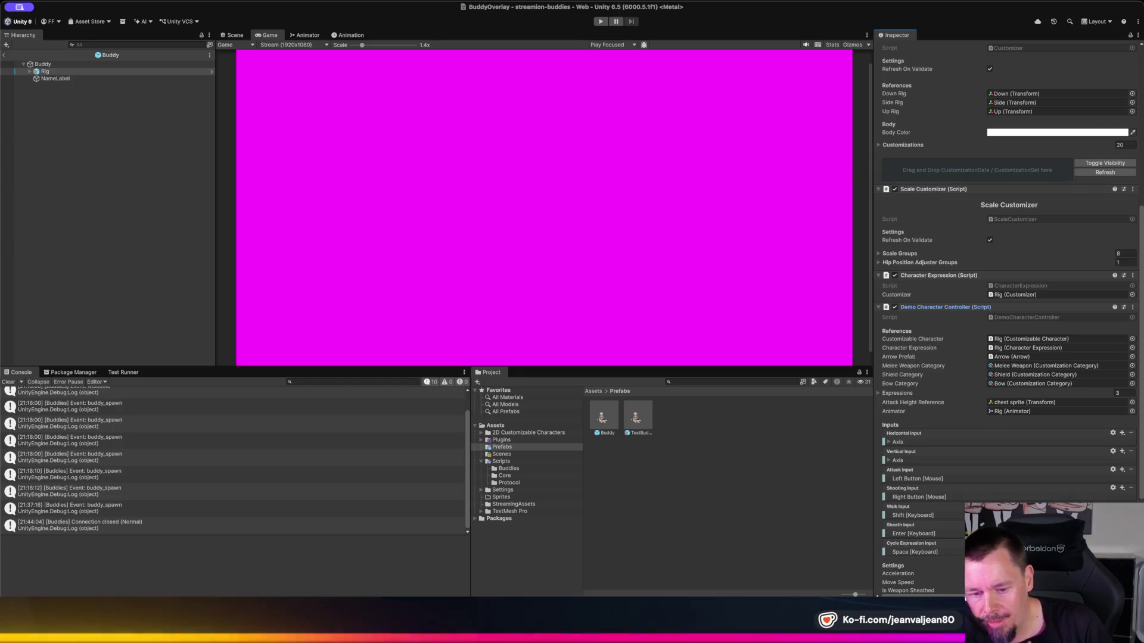
{"action": "key", "text": "super+Tab"}
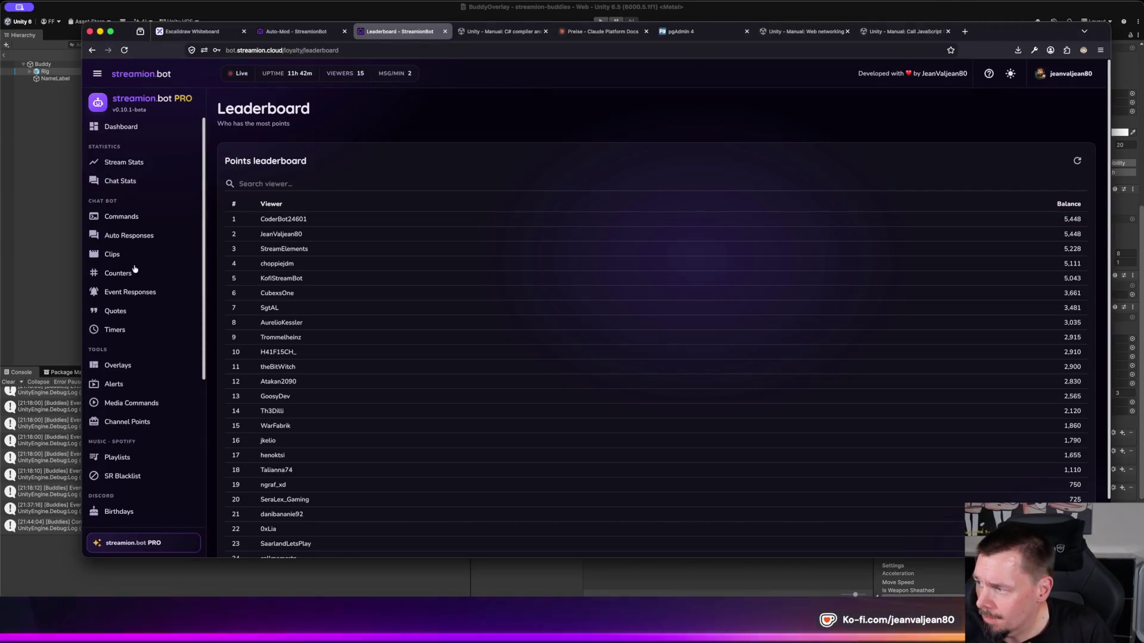
Step: Show streamion.bot's built-in chat commands such as !announce, !points and !settitle
{"action": "left_click", "coordinate": [130, 218]}
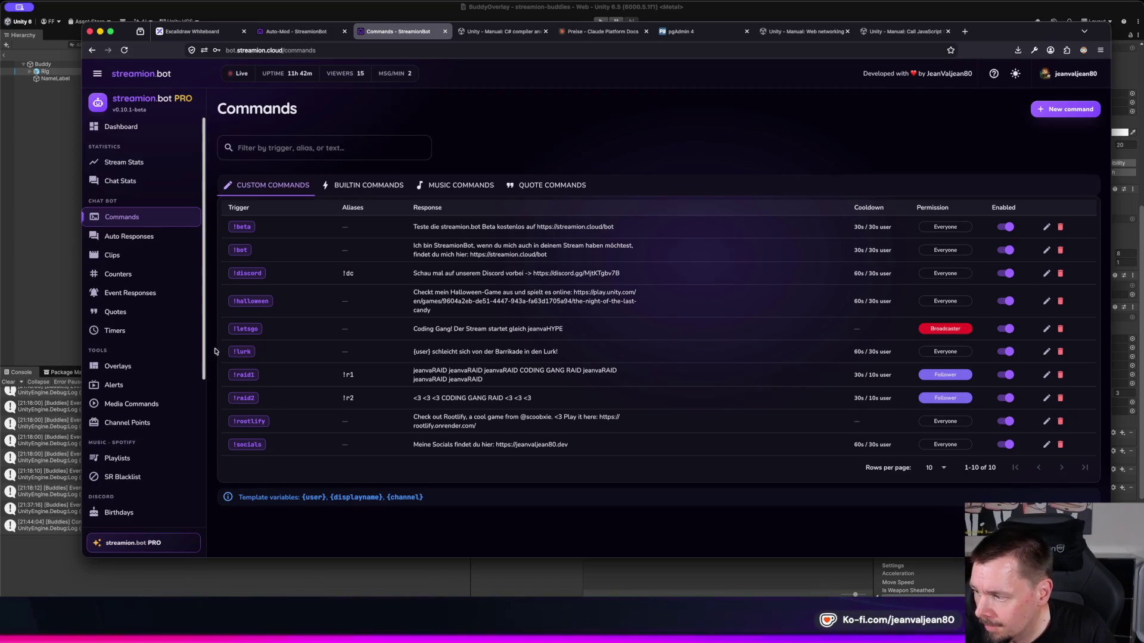
{"action": "left_click", "coordinate": [366, 190]}
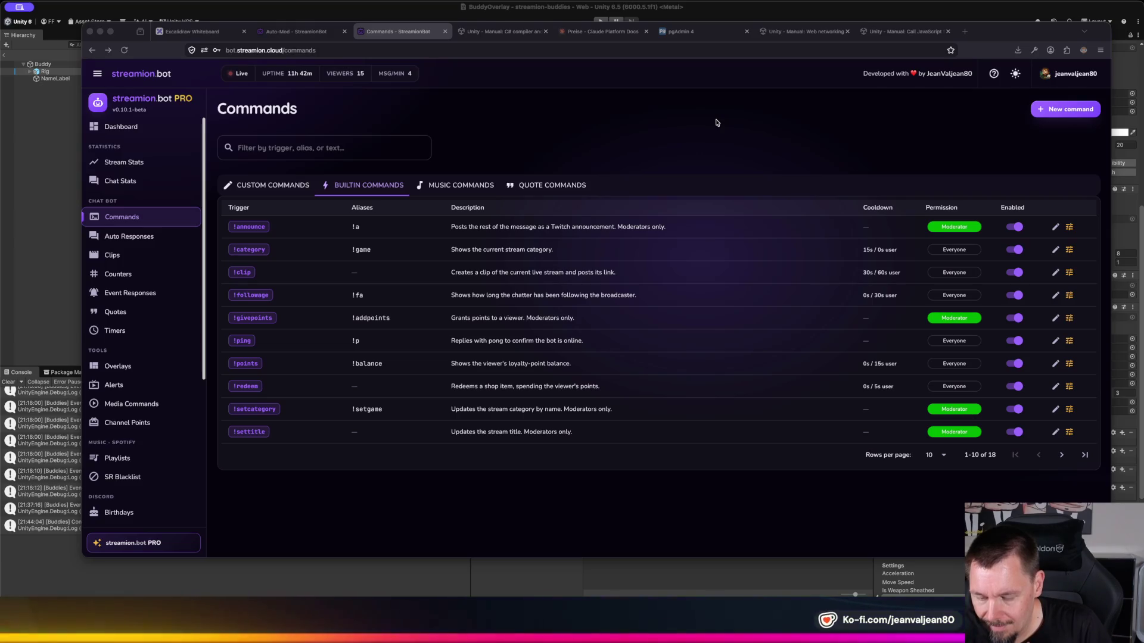
Step: Hide the streamion.bot browser window to get back to the Unity editor
{"action": "left_click", "coordinate": [716, 122]}
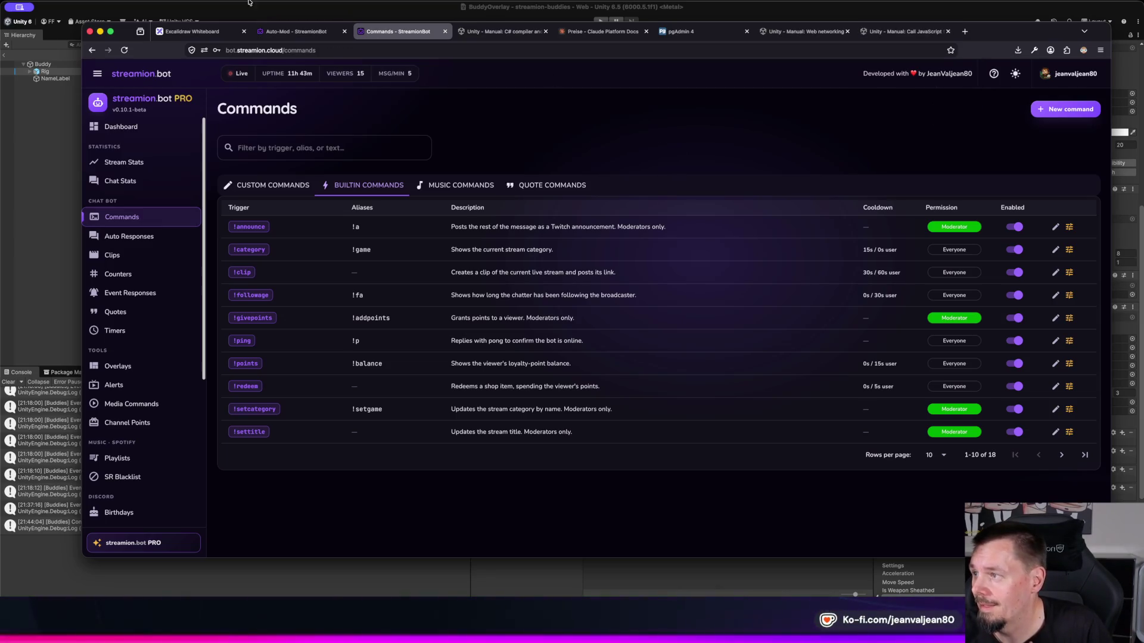
{"action": "key", "text": "super+Tab"}
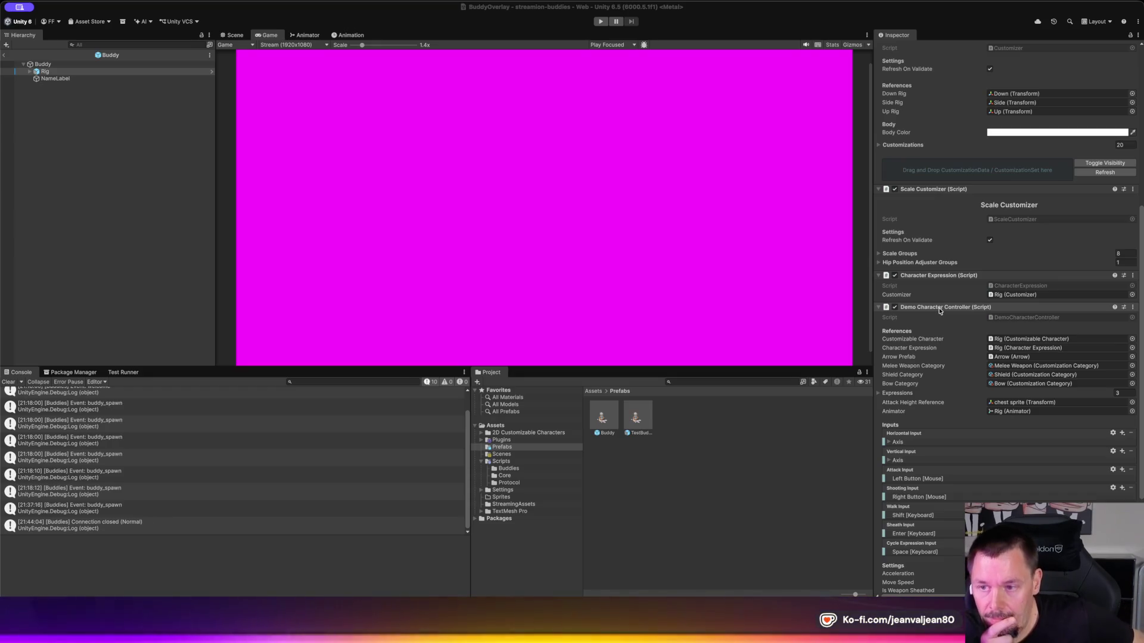
Step: Untick Demo Character Controller on the Rig, review its fields, and start play mode
{"action": "left_click", "coordinate": [895, 307]}
{"action": "left_click", "coordinate": [930, 307]}
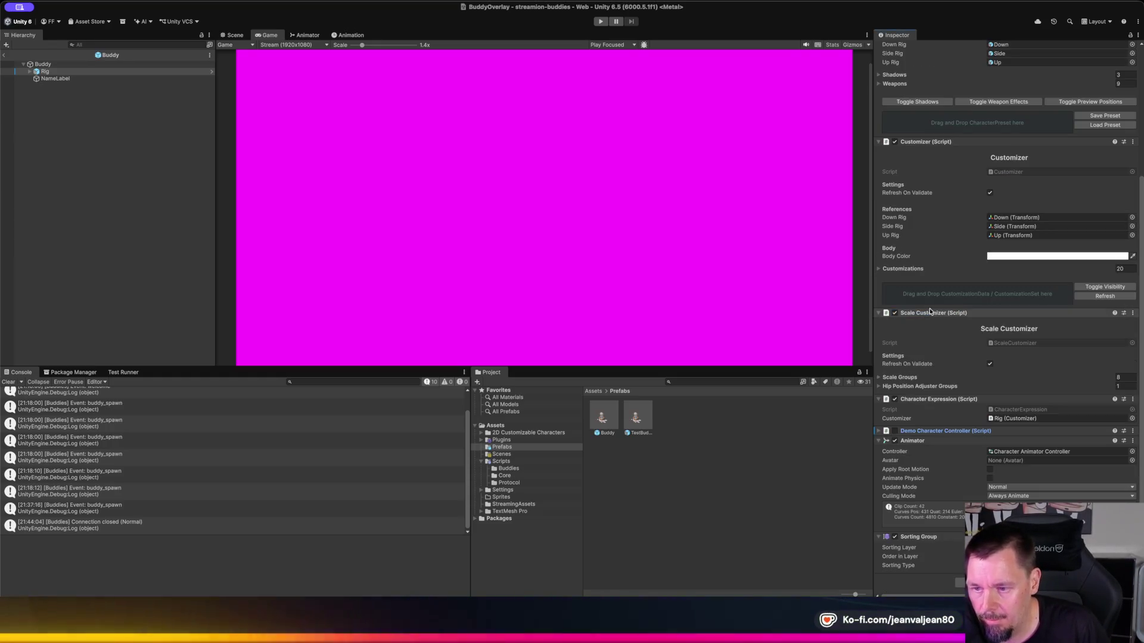
{"action": "left_click", "coordinate": [942, 431]}
{"action": "scroll", "coordinate": [959, 428], "scroll_direction": "down", "scroll_amount": 5}
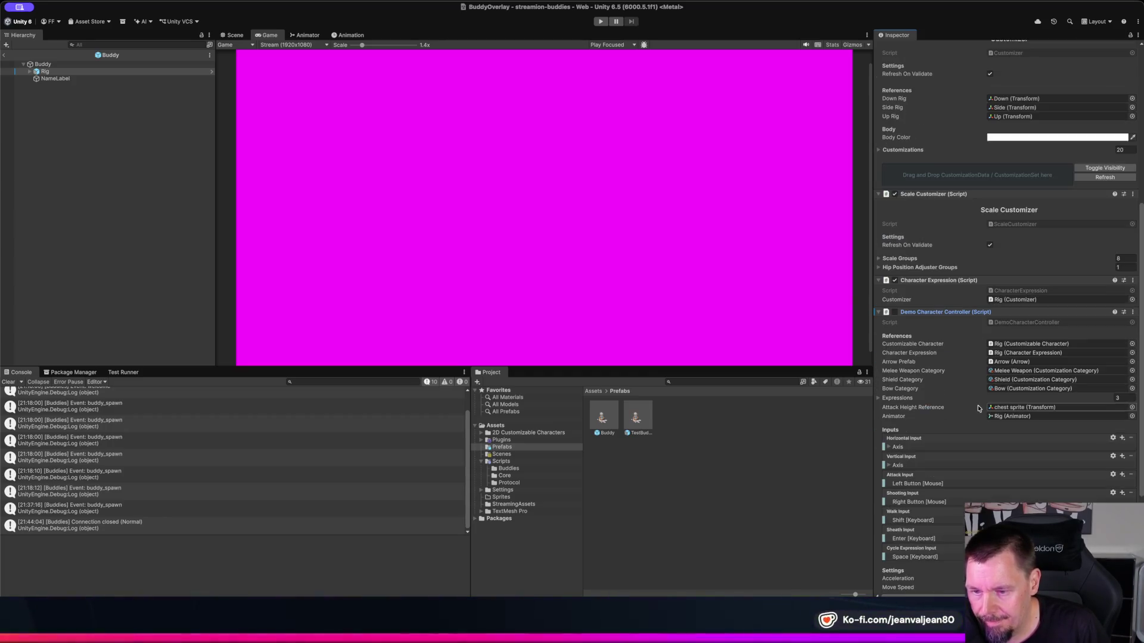
{"action": "scroll", "coordinate": [969, 424], "scroll_direction": "down", "scroll_amount": 3}
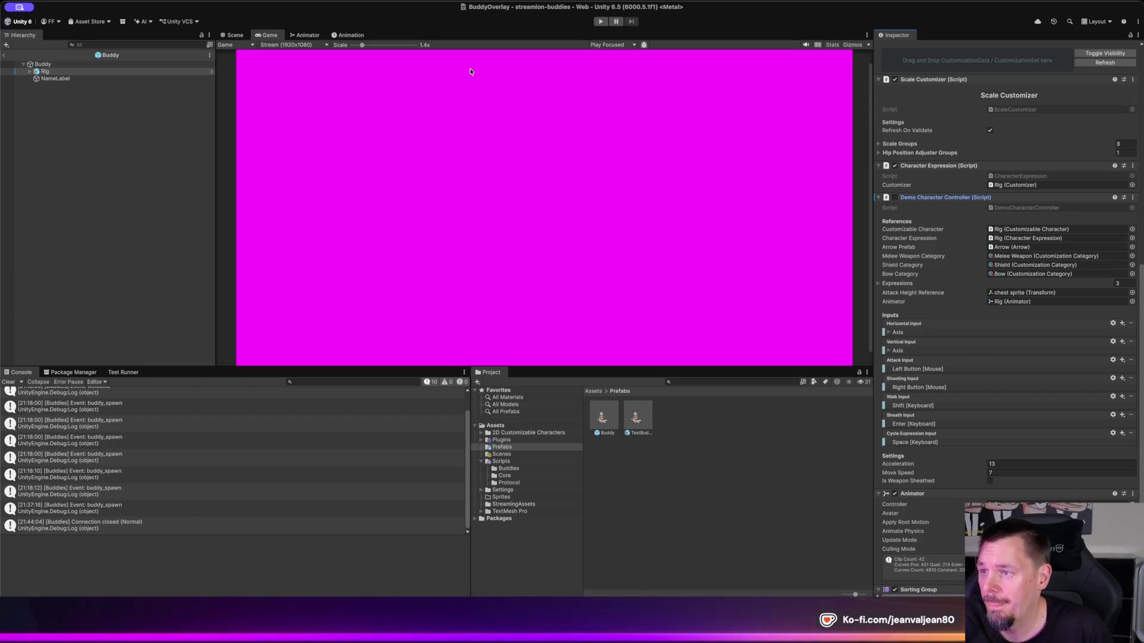
{"action": "left_click", "coordinate": [599, 22]}
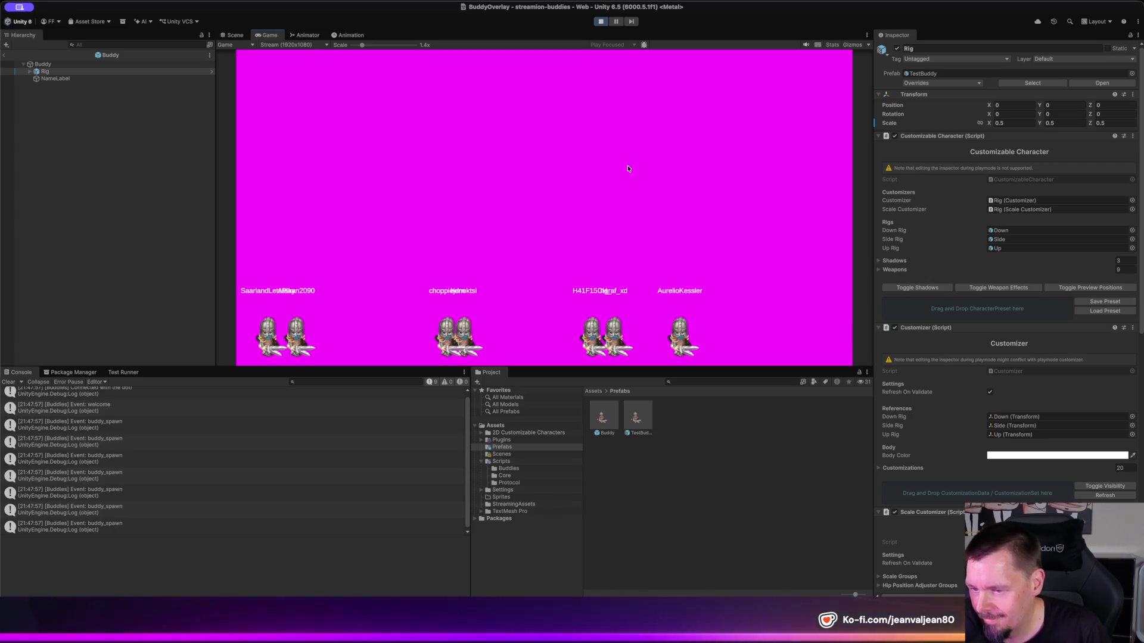
Step: Toggle the Customizer component off and back on while buddies walk, then stop the game
{"action": "scroll", "coordinate": [983, 412], "scroll_direction": "down", "scroll_amount": 3}
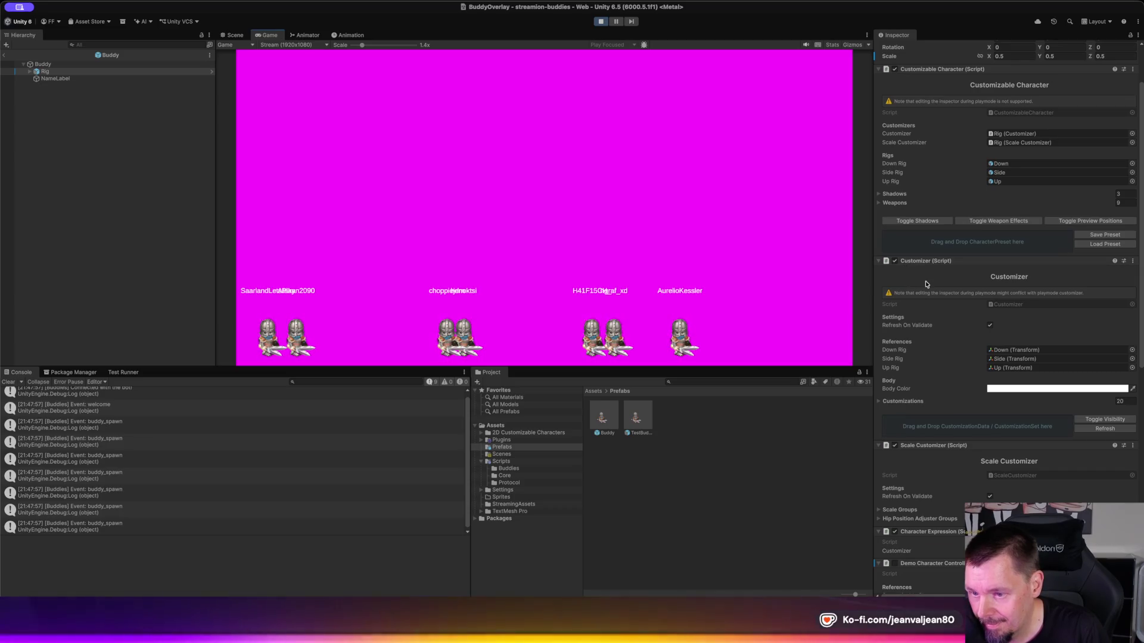
{"action": "left_click", "coordinate": [894, 262]}
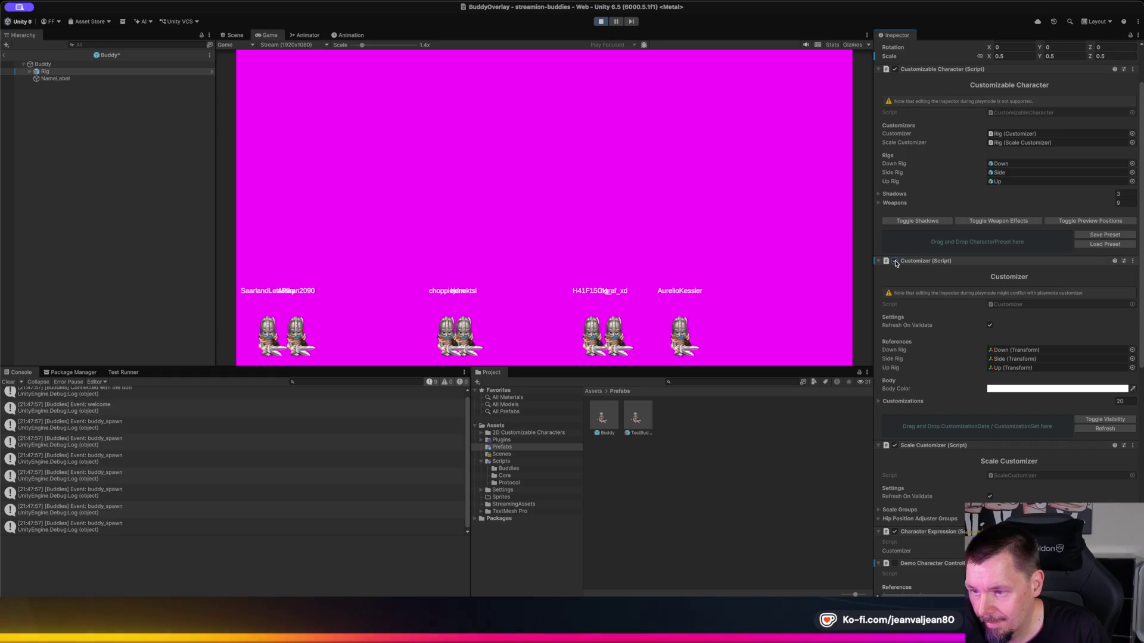
{"action": "left_click", "coordinate": [895, 261]}
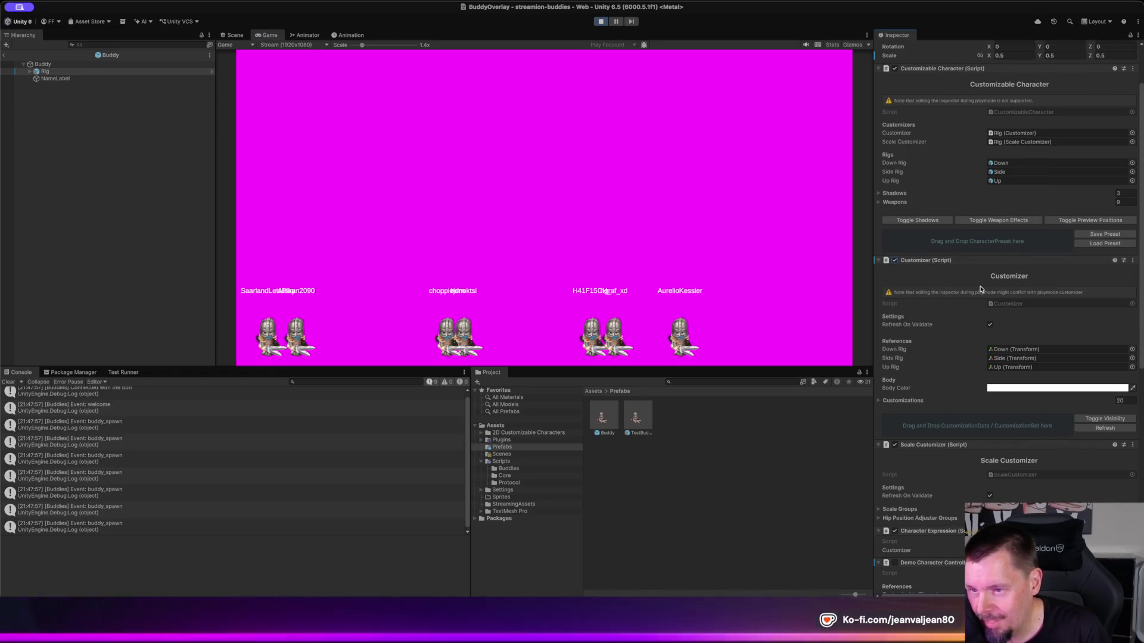
{"action": "scroll", "coordinate": [980, 289], "scroll_direction": "up", "scroll_amount": 2}
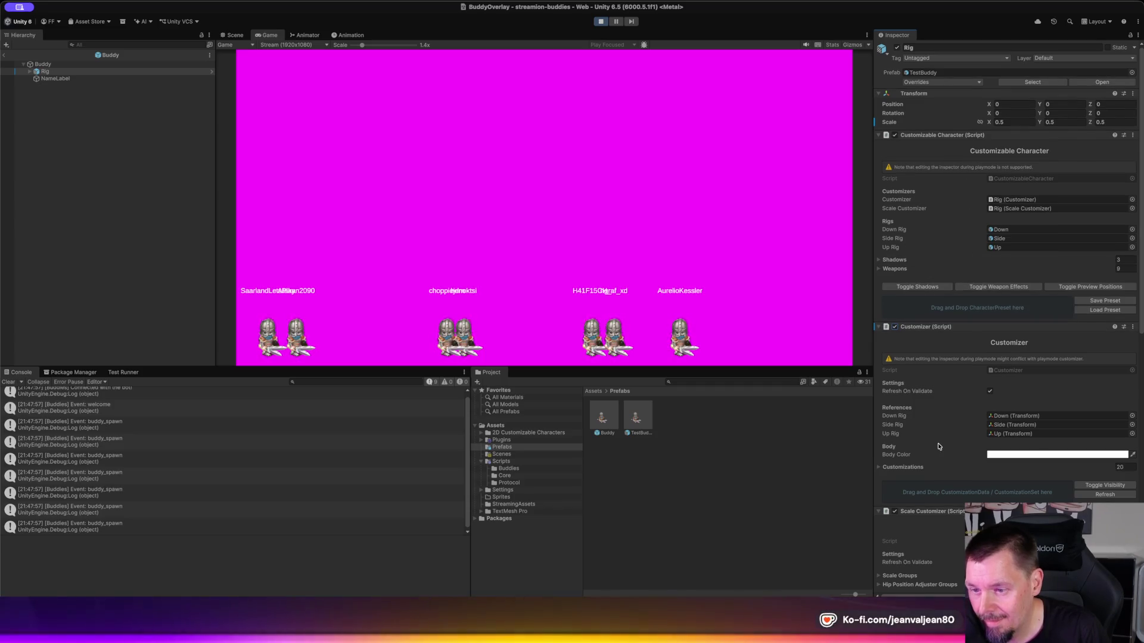
{"action": "scroll", "coordinate": [939, 446], "scroll_direction": "down", "scroll_amount": 2}
{"action": "scroll", "coordinate": [938, 447], "scroll_direction": "down", "scroll_amount": 10}
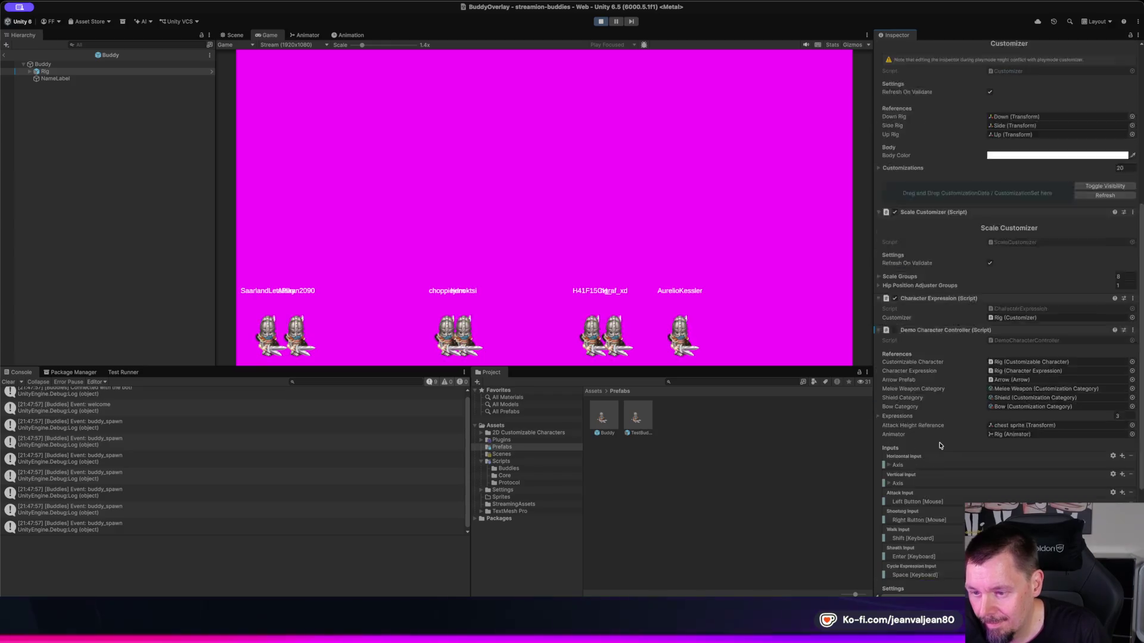
{"action": "scroll", "coordinate": [940, 445], "scroll_direction": "down", "scroll_amount": 3}
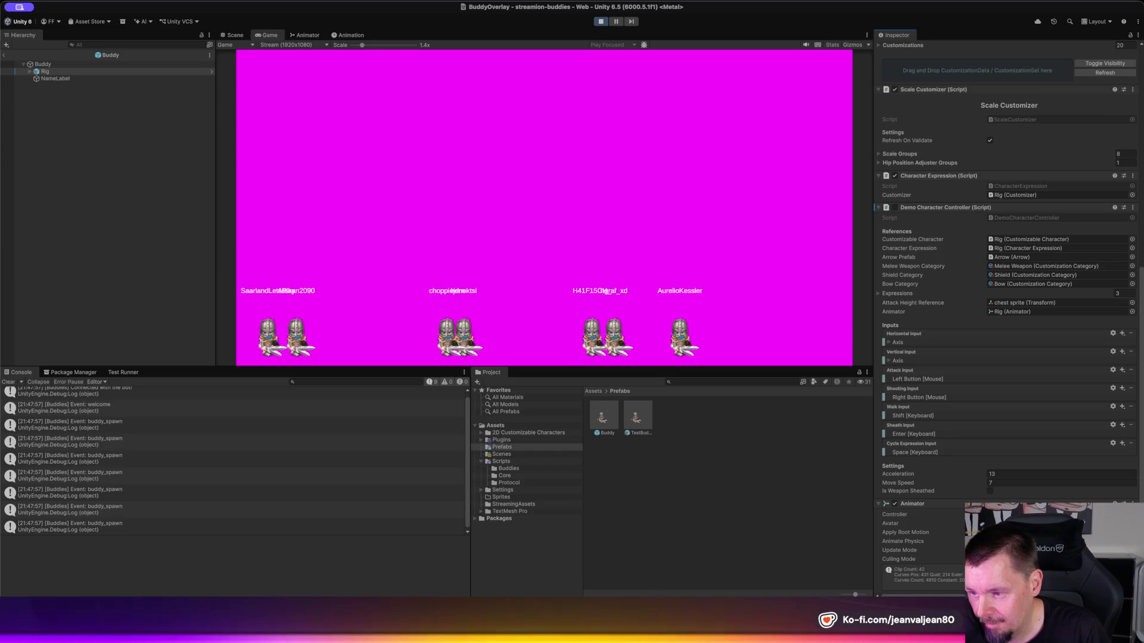
{"action": "left_click", "coordinate": [601, 22]}
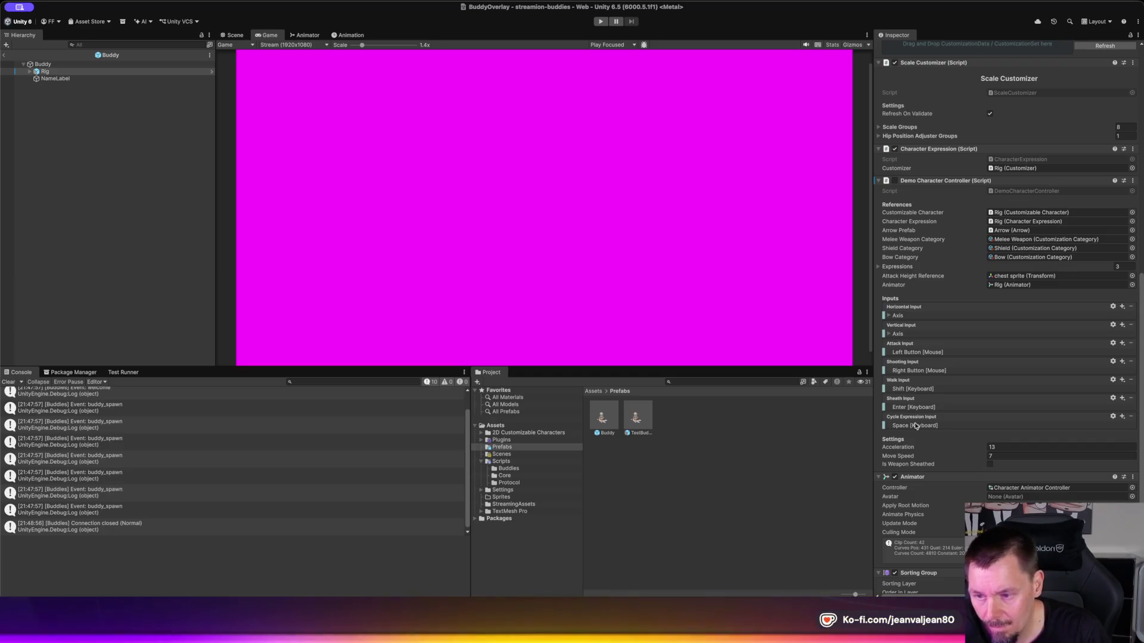
Step: Check that Horizontal Input's axis uses D as positive and A as negative
{"action": "scroll", "coordinate": [945, 417], "scroll_direction": "down", "scroll_amount": 1}
{"action": "scroll", "coordinate": [945, 418], "scroll_direction": "down", "scroll_amount": 4}
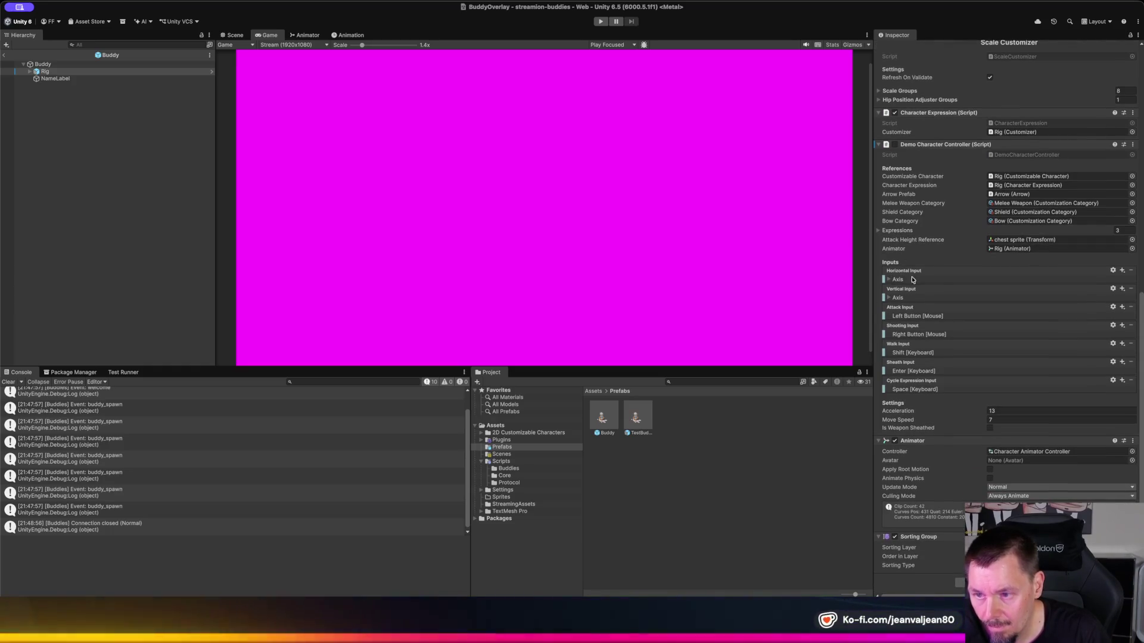
{"action": "left_click", "coordinate": [889, 280]}
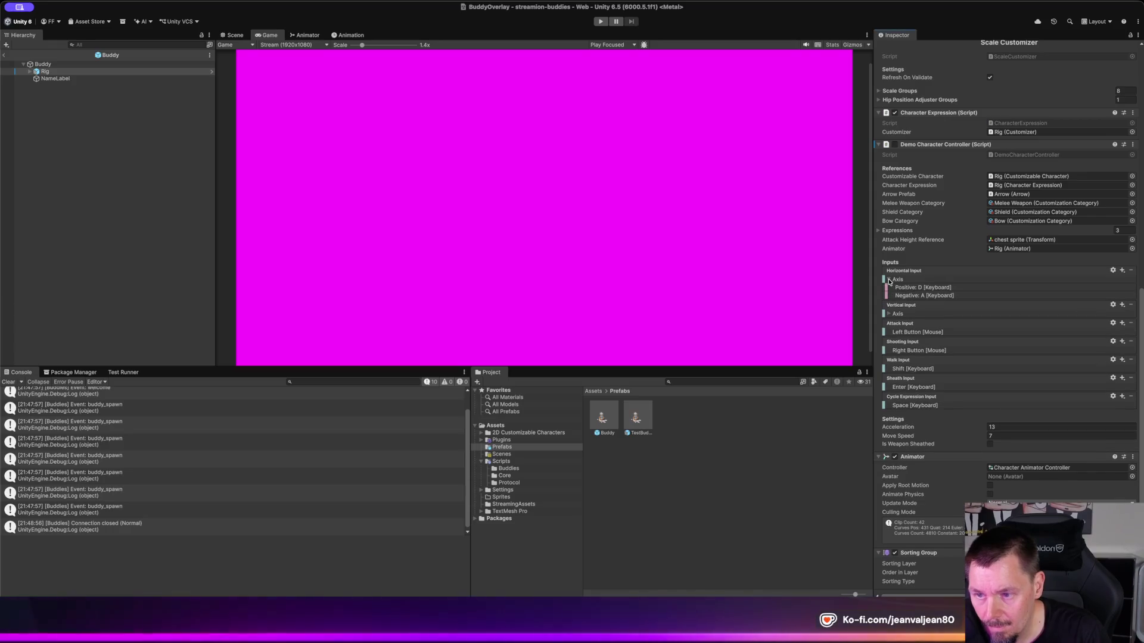
{"action": "left_click", "coordinate": [888, 280]}
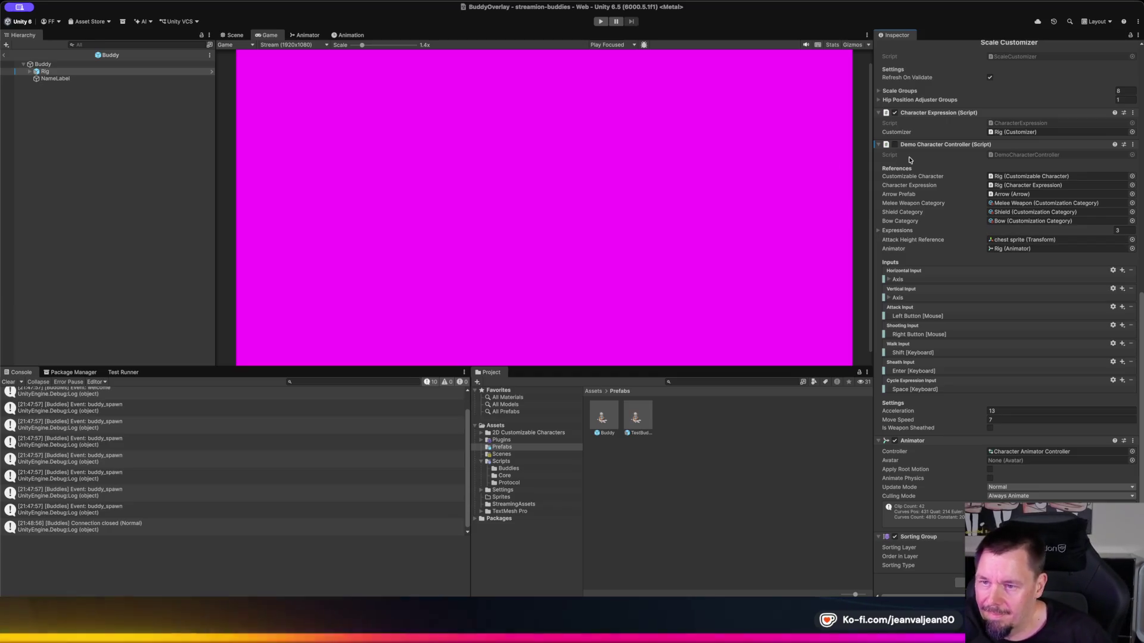
Step: Scroll back up the Rig's Inspector and run the game again
{"action": "scroll", "coordinate": [953, 178], "scroll_direction": "up", "scroll_amount": 2}
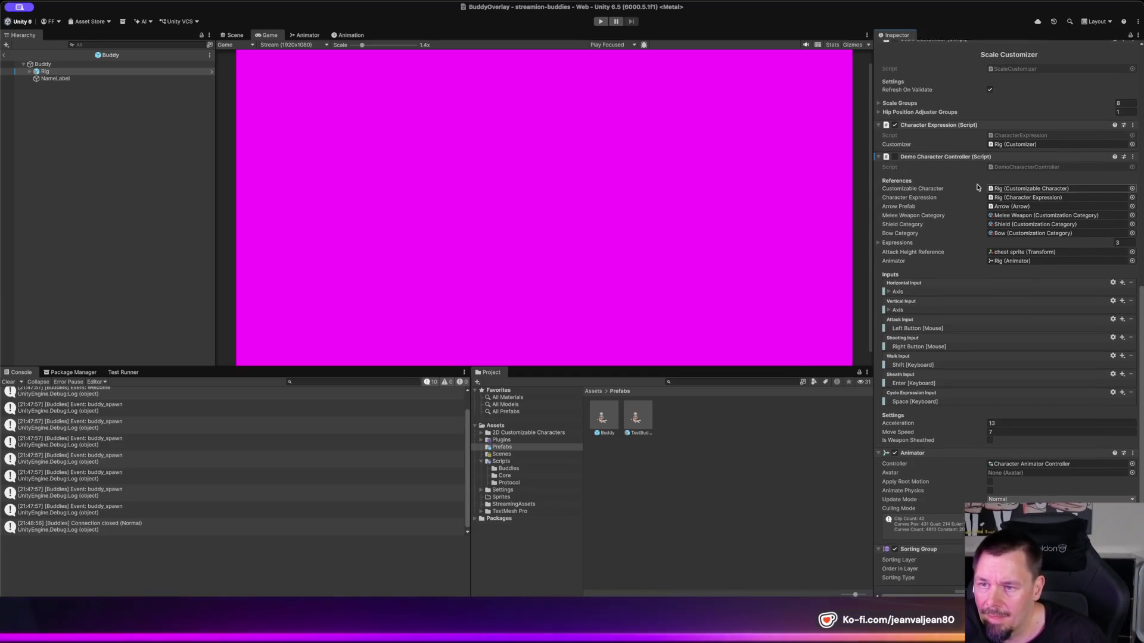
{"action": "scroll", "coordinate": [977, 187], "scroll_direction": "up", "scroll_amount": 4}
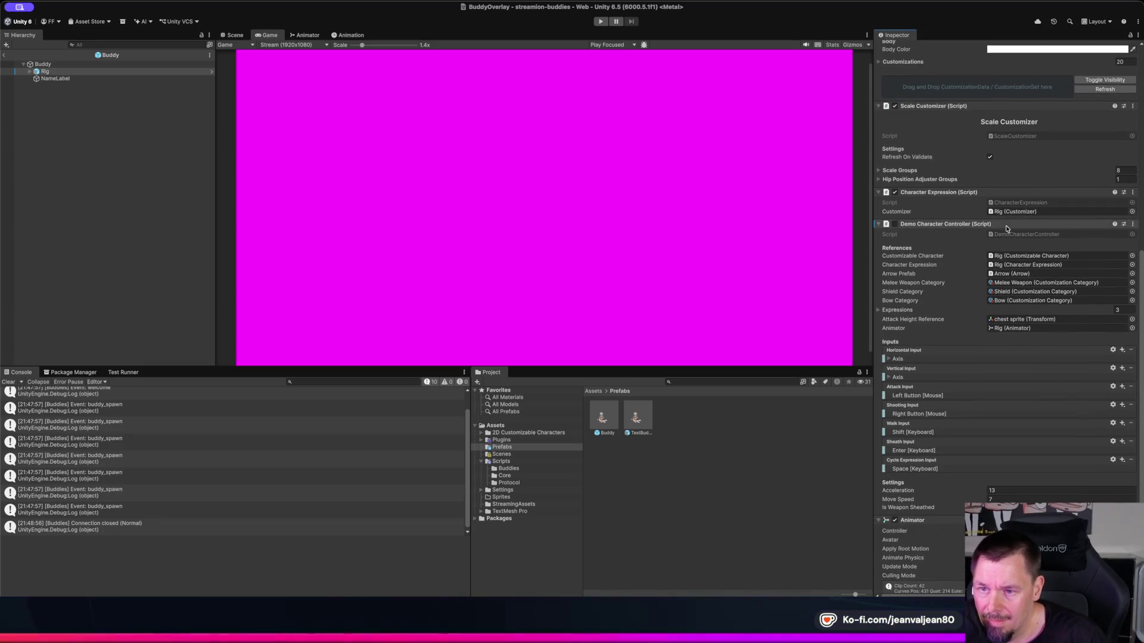
{"action": "scroll", "coordinate": [985, 280], "scroll_direction": "up", "scroll_amount": 2}
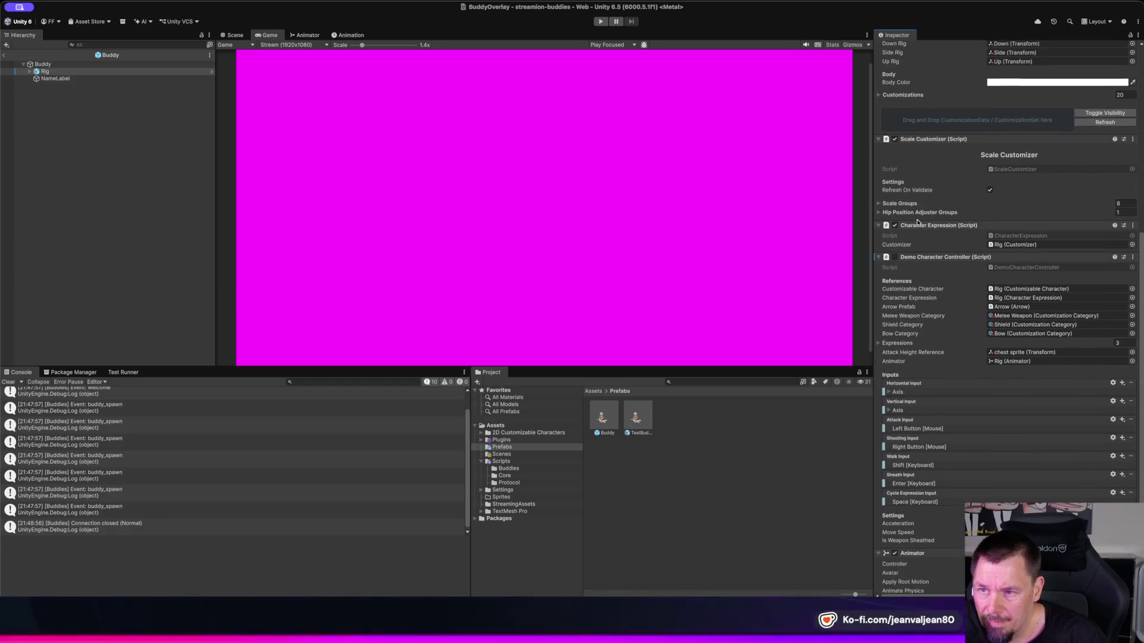
{"action": "scroll", "coordinate": [918, 222], "scroll_direction": "up", "scroll_amount": 1}
{"action": "scroll", "coordinate": [917, 223], "scroll_direction": "up", "scroll_amount": 13}
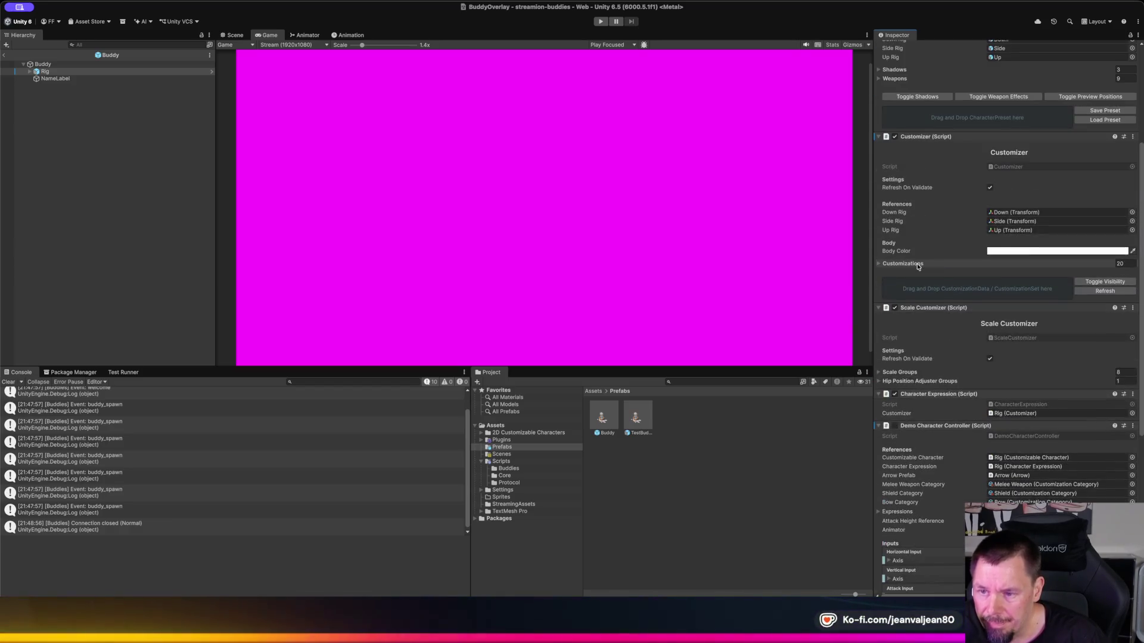
{"action": "scroll", "coordinate": [918, 267], "scroll_direction": "up", "scroll_amount": 10}
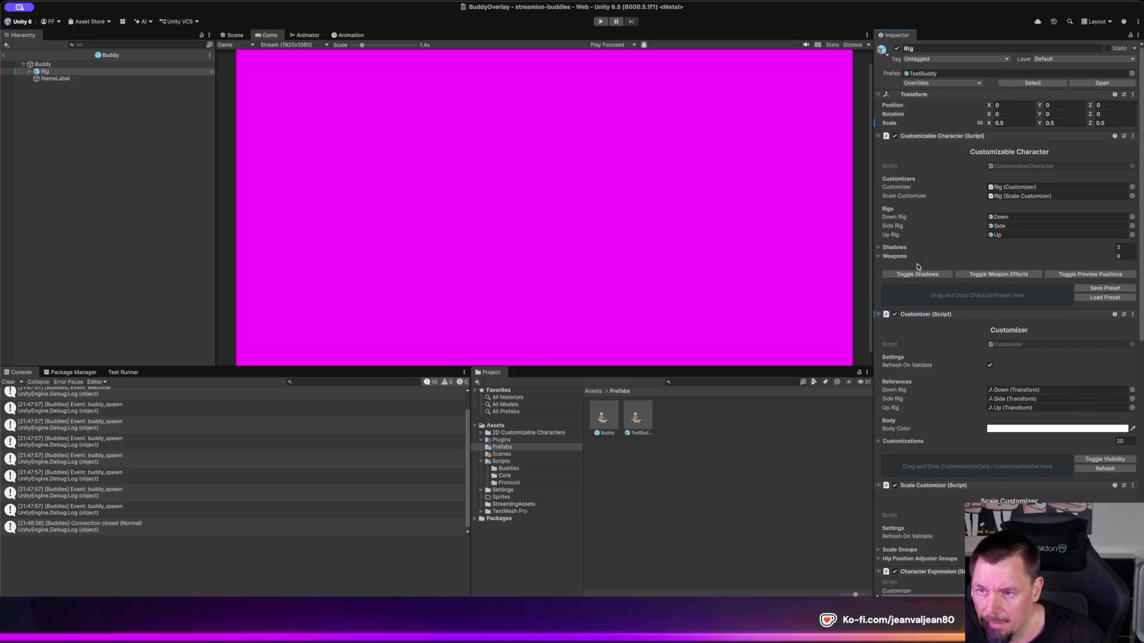
{"action": "scroll", "coordinate": [917, 267], "scroll_direction": "down", "scroll_amount": 5}
{"action": "scroll", "coordinate": [918, 267], "scroll_direction": "down", "scroll_amount": 12}
{"action": "left_click", "coordinate": [599, 22]}
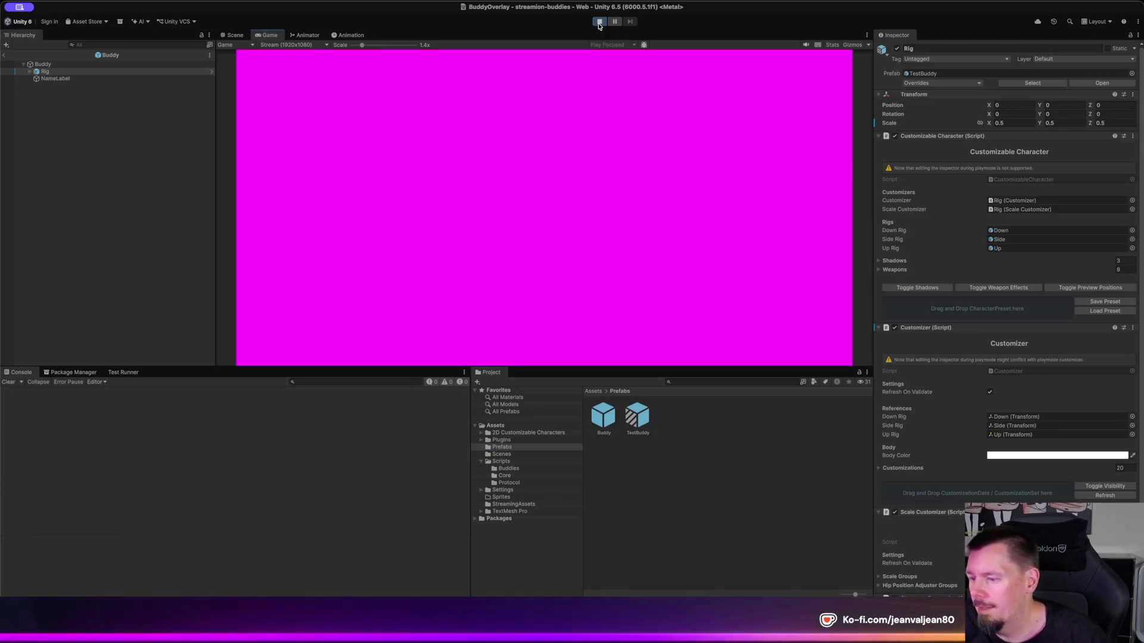
Step: Apply the Customizer changes to the TestBuddy prefab and do a quick play-mode test
{"action": "left_click", "coordinate": [599, 22]}
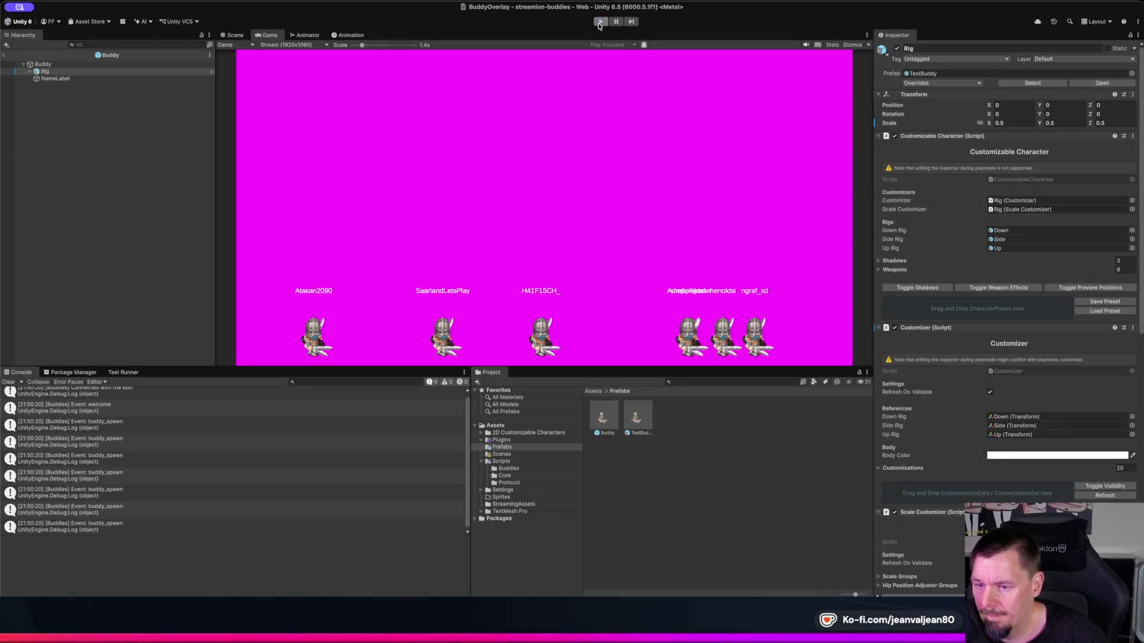
{"action": "right_click", "coordinate": [956, 315]}
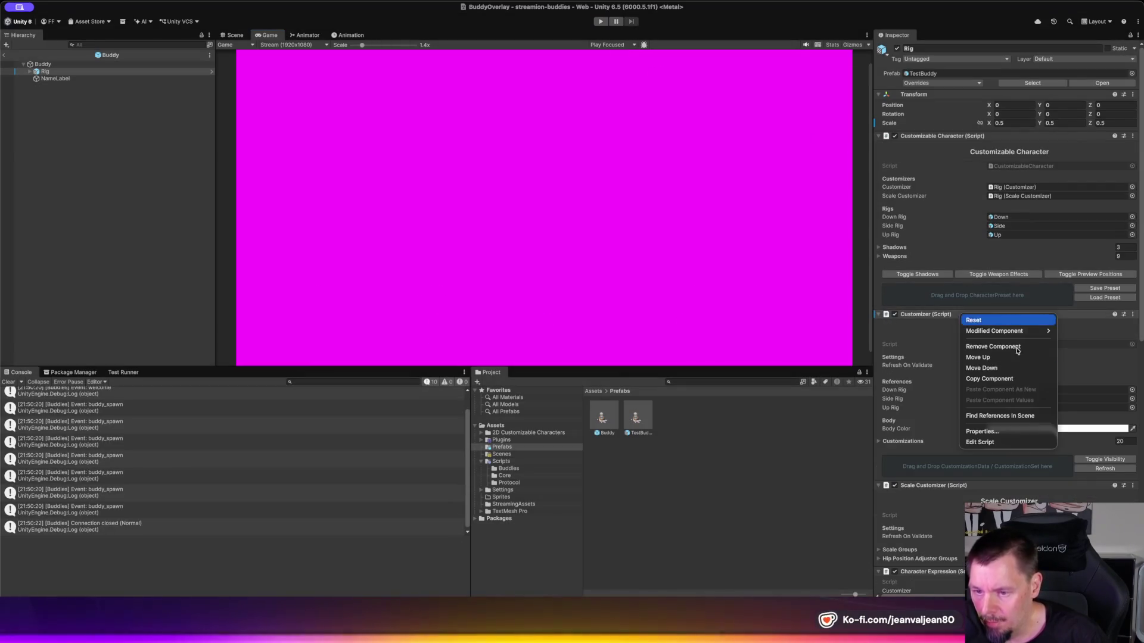
{"action": "mouse_move", "coordinate": [993, 337]}
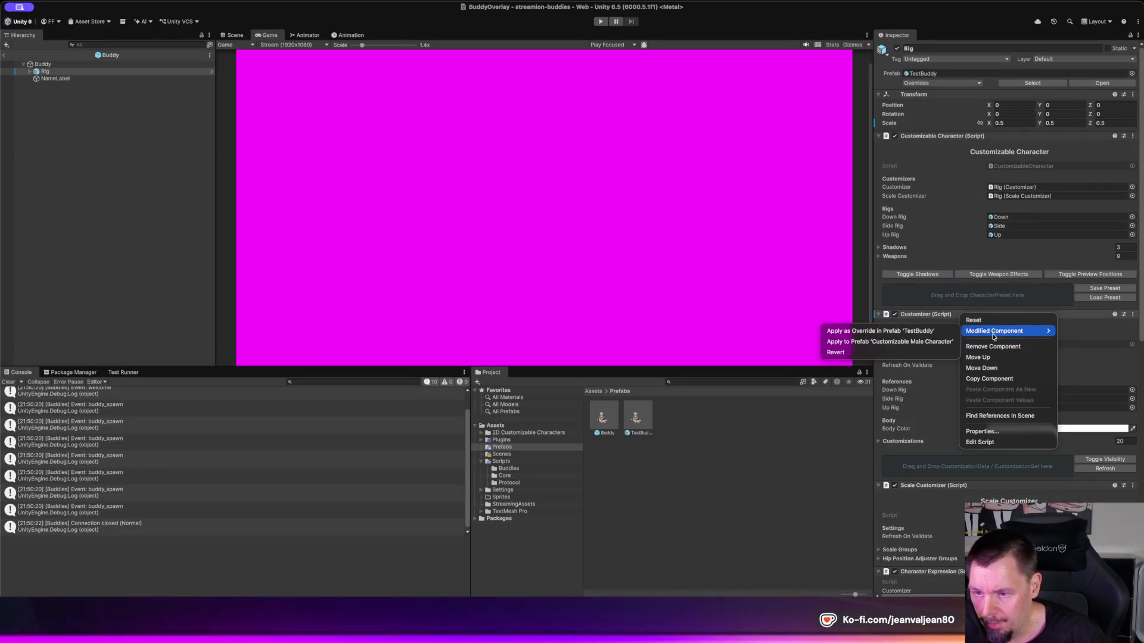
{"action": "left_click", "coordinate": [900, 332]}
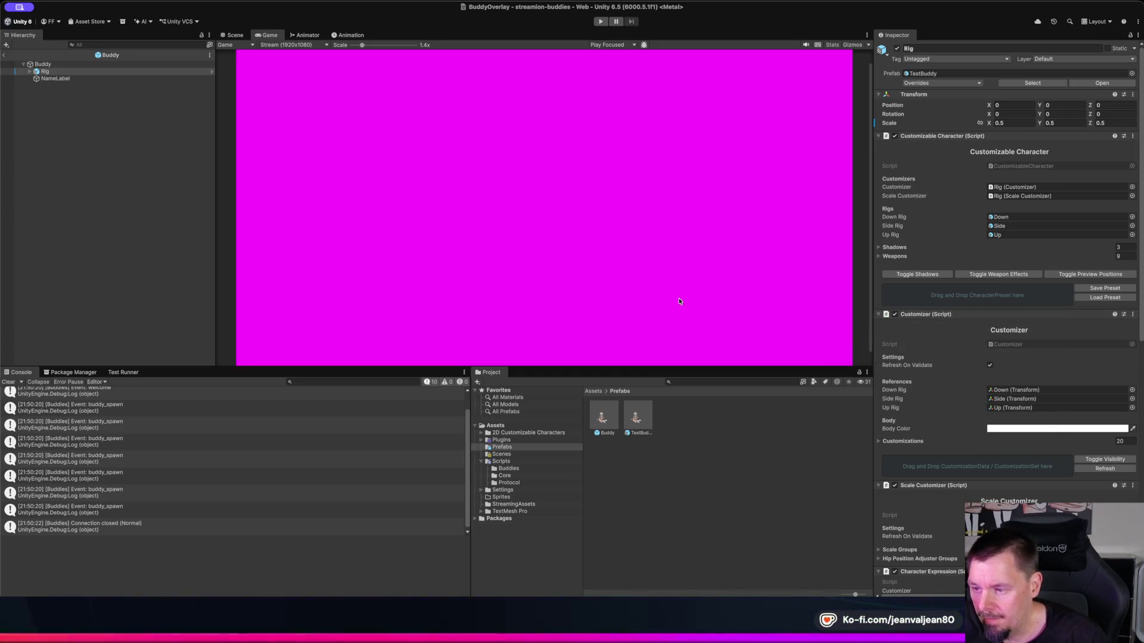
{"action": "left_click", "coordinate": [600, 22]}
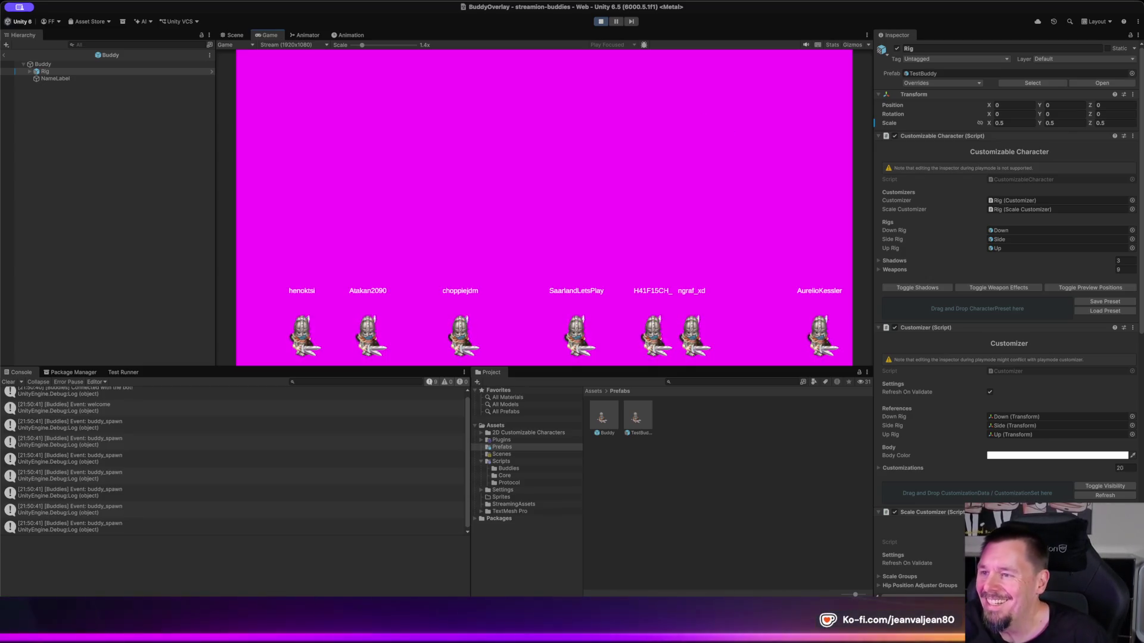
{"action": "left_click", "coordinate": [602, 24]}
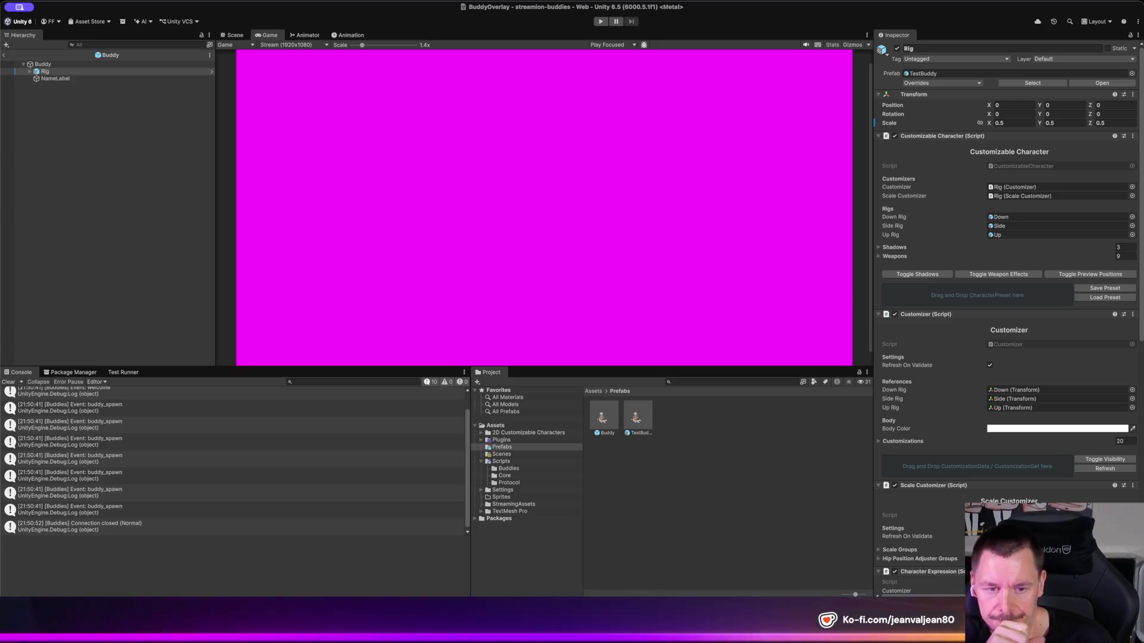
Step: Select the Buddy prefab's Rig and check the Animator's Culling Mode setting
{"action": "left_click", "coordinate": [604, 420]}
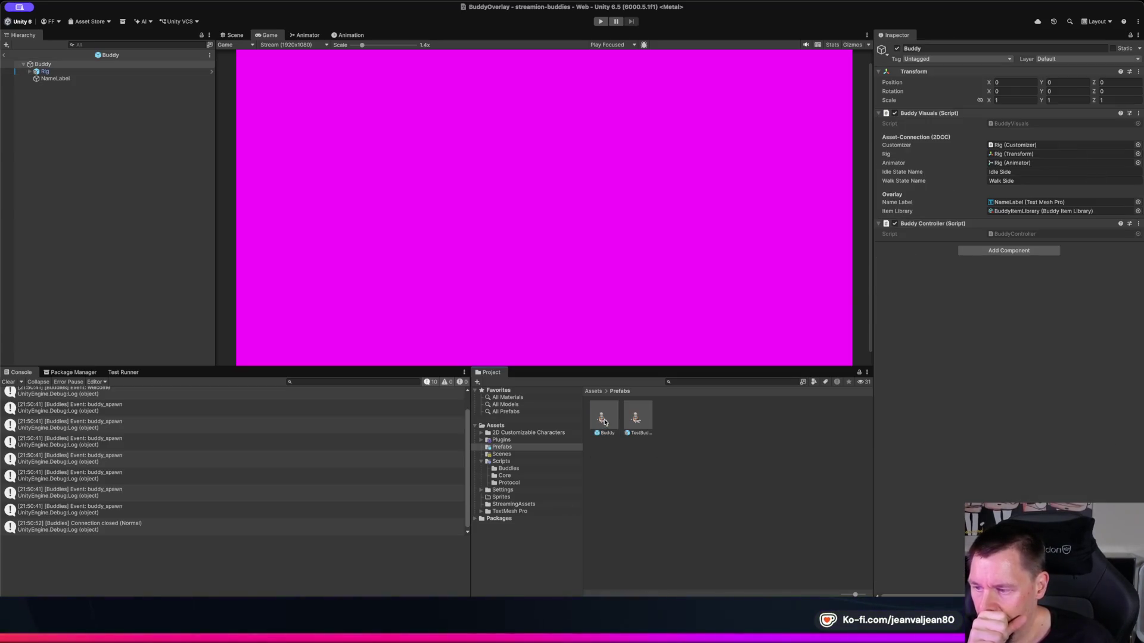
{"action": "left_click", "coordinate": [103, 71]}
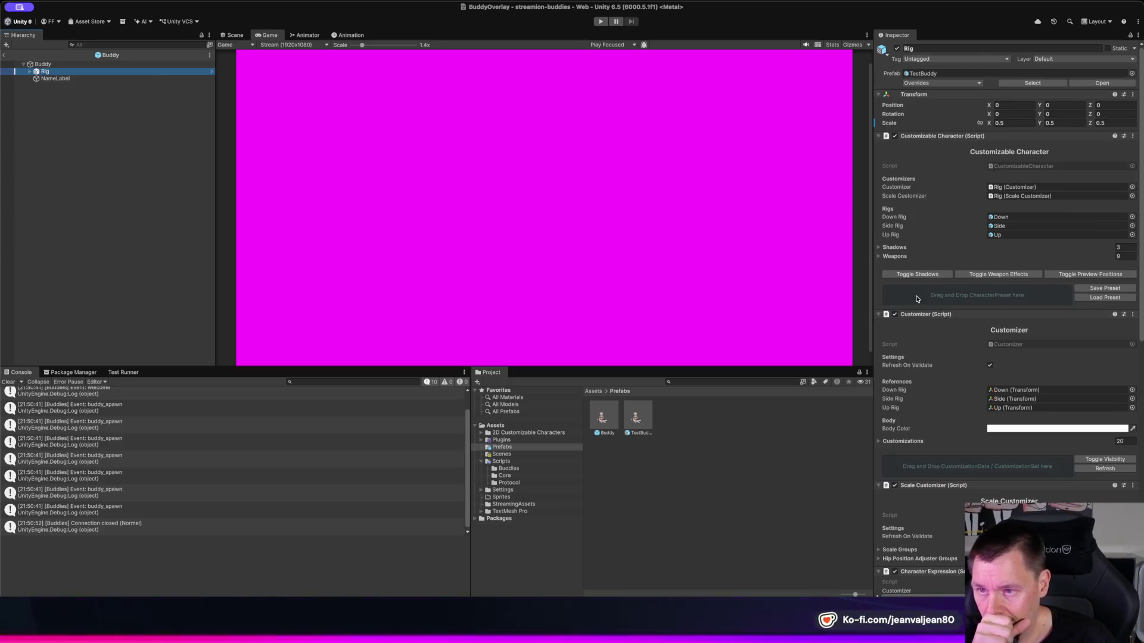
{"action": "scroll", "coordinate": [917, 299], "scroll_direction": "down", "scroll_amount": 8}
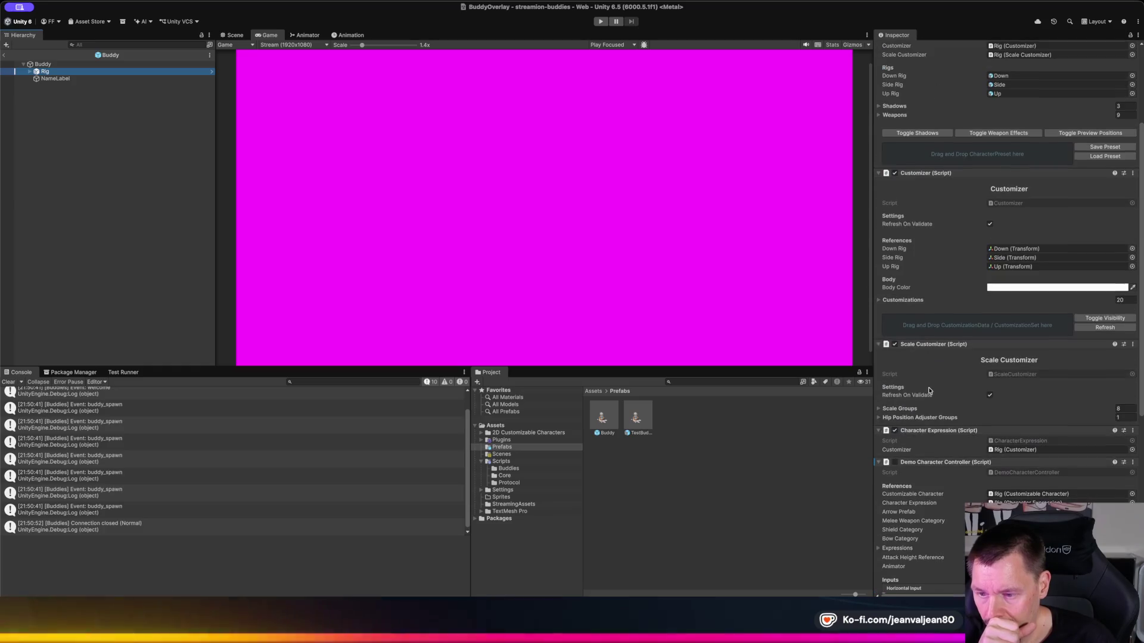
{"action": "scroll", "coordinate": [928, 390], "scroll_direction": "down", "scroll_amount": 7}
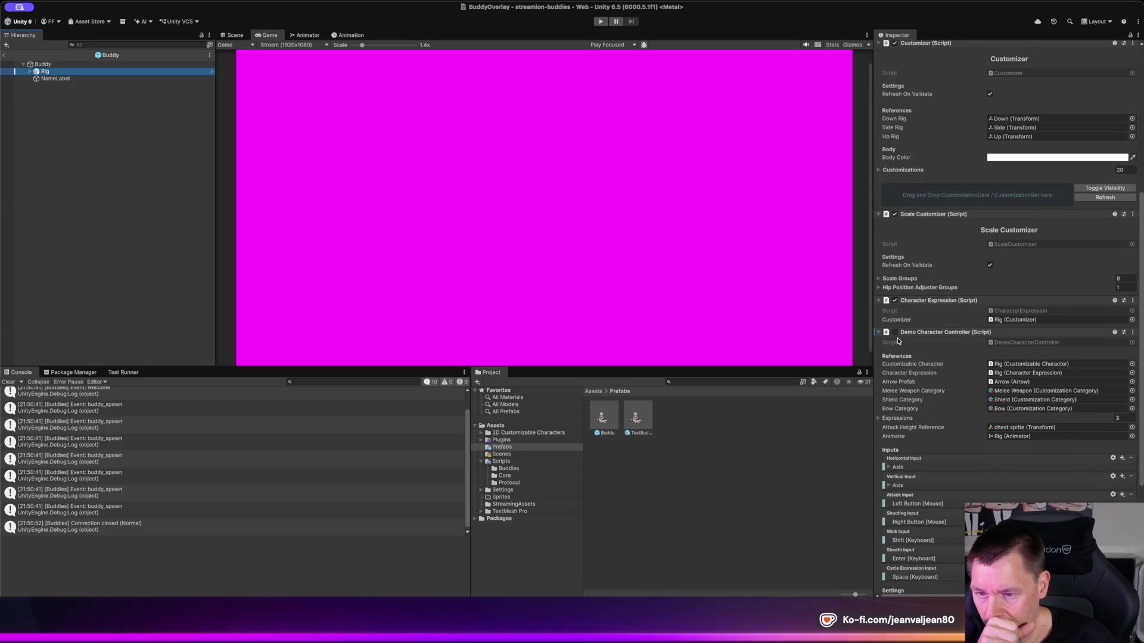
{"action": "scroll", "coordinate": [898, 340], "scroll_direction": "down", "scroll_amount": 10}
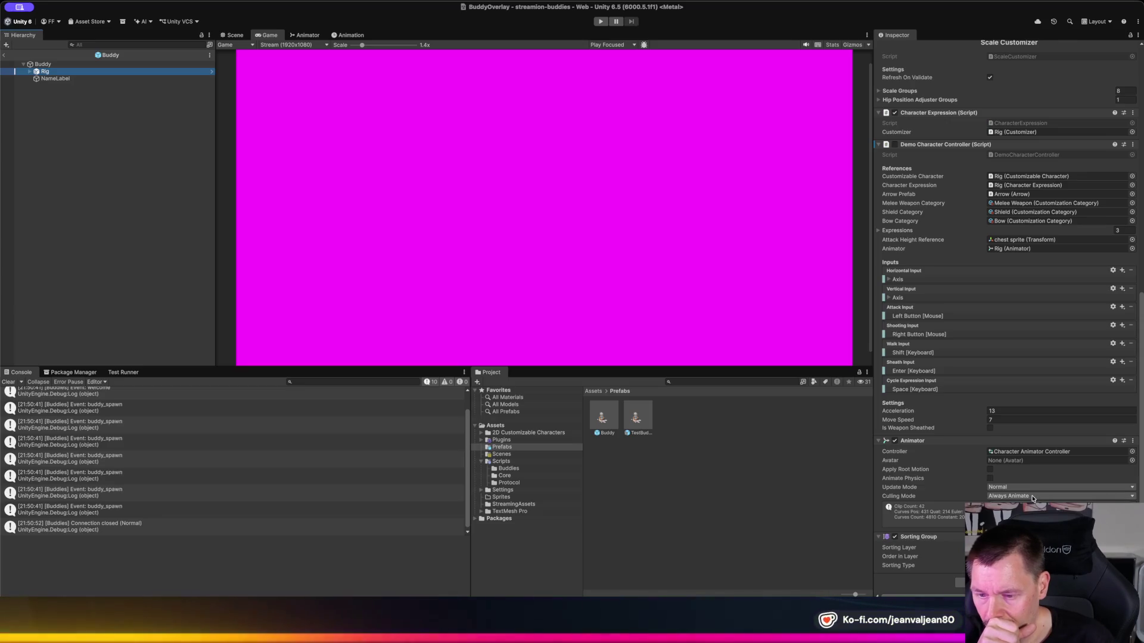
{"action": "left_click", "coordinate": [1032, 496]}
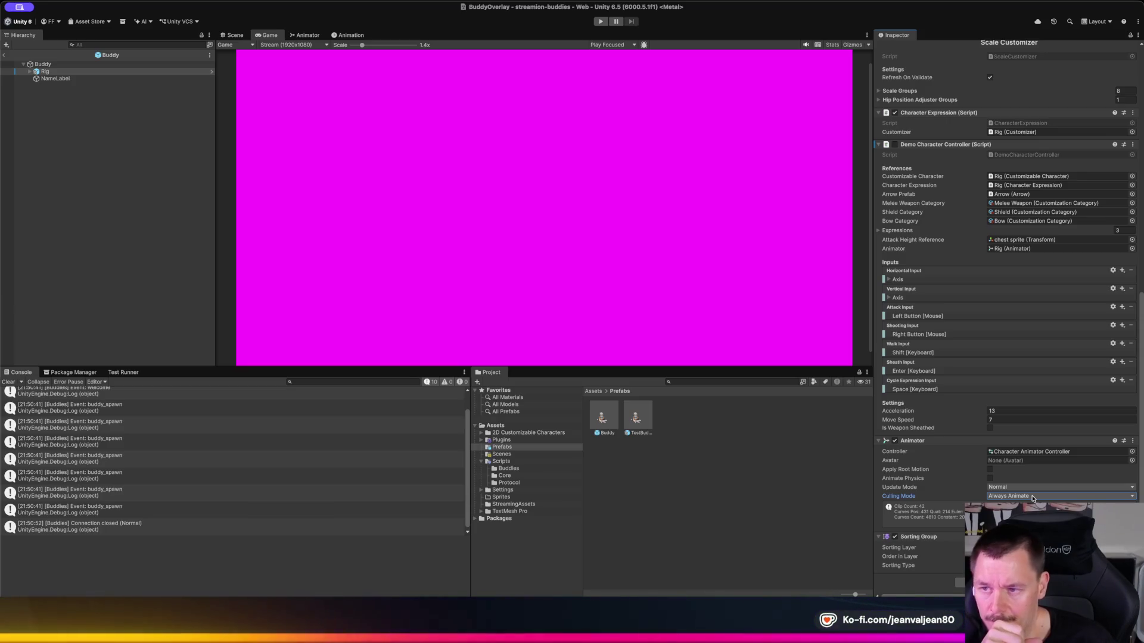
Step: Recheck the Horizontal Input axis key bindings, then disable the Rig's Animator
{"action": "scroll", "coordinate": [953, 441], "scroll_direction": "up", "scroll_amount": 6}
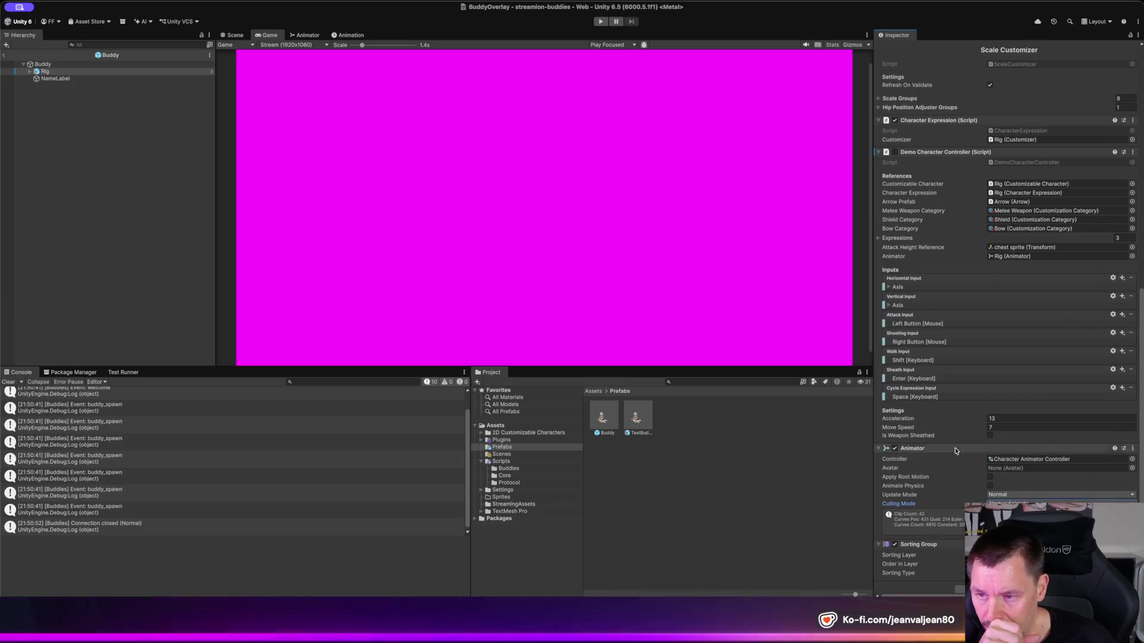
{"action": "scroll", "coordinate": [935, 417], "scroll_direction": "up", "scroll_amount": 8}
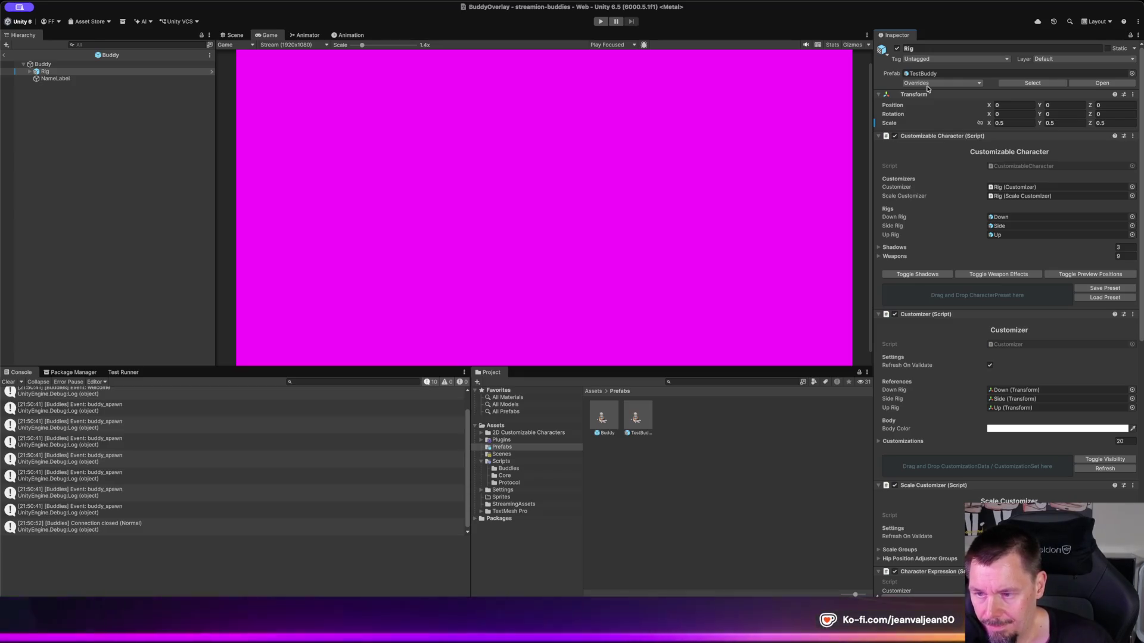
{"action": "scroll", "coordinate": [949, 372], "scroll_direction": "down", "scroll_amount": 3}
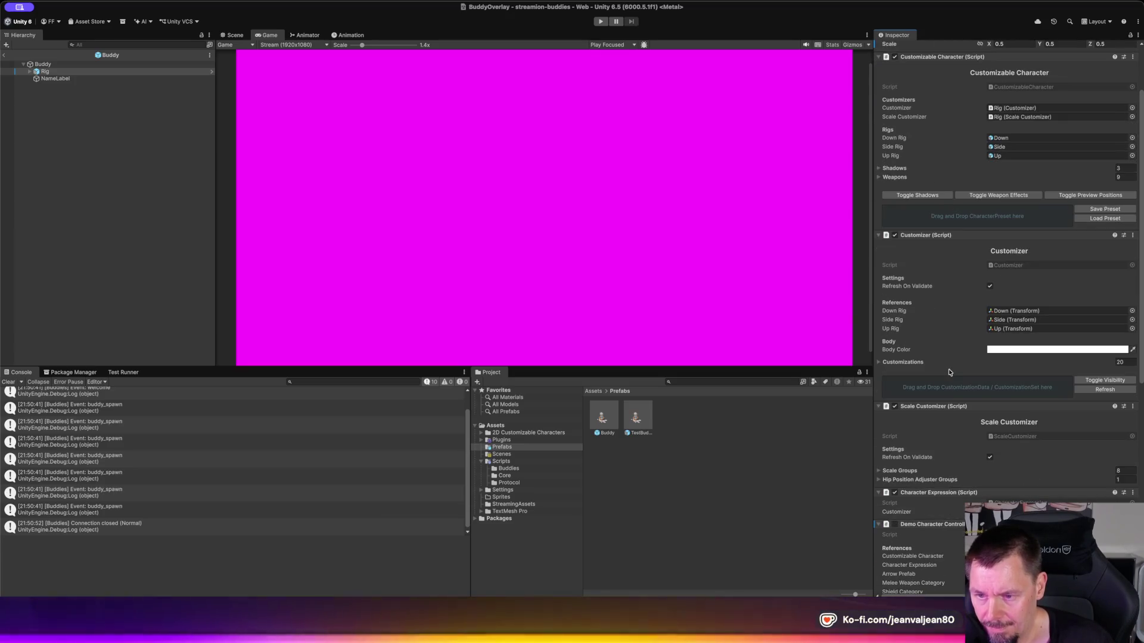
{"action": "scroll", "coordinate": [949, 373], "scroll_direction": "down", "scroll_amount": 1}
{"action": "scroll", "coordinate": [949, 372], "scroll_direction": "down", "scroll_amount": 10}
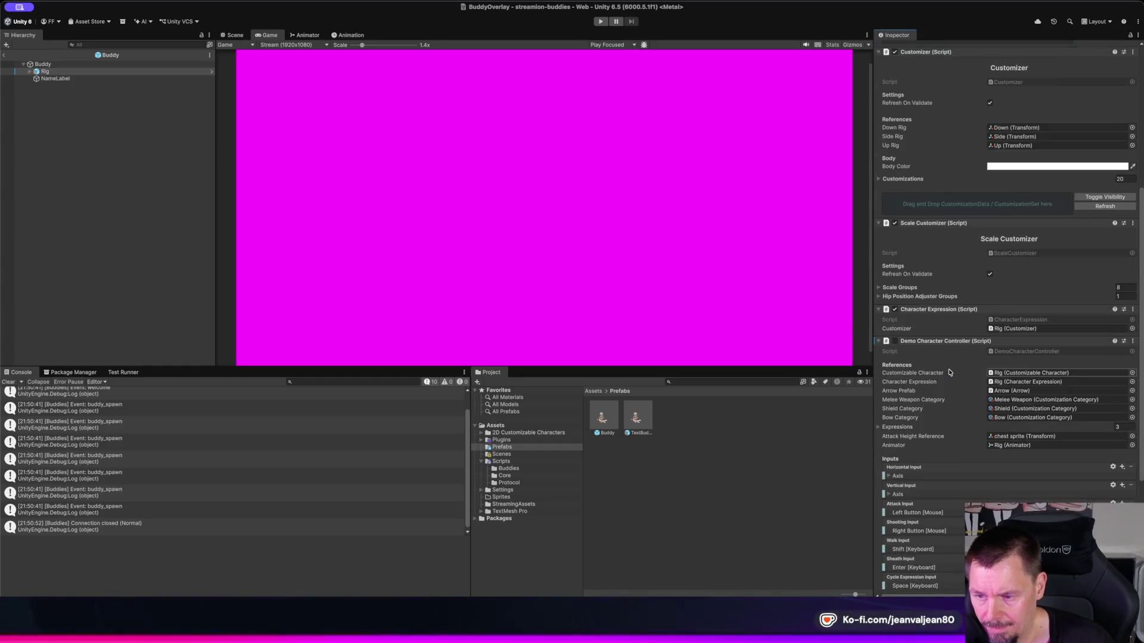
{"action": "scroll", "coordinate": [950, 372], "scroll_direction": "down", "scroll_amount": 2}
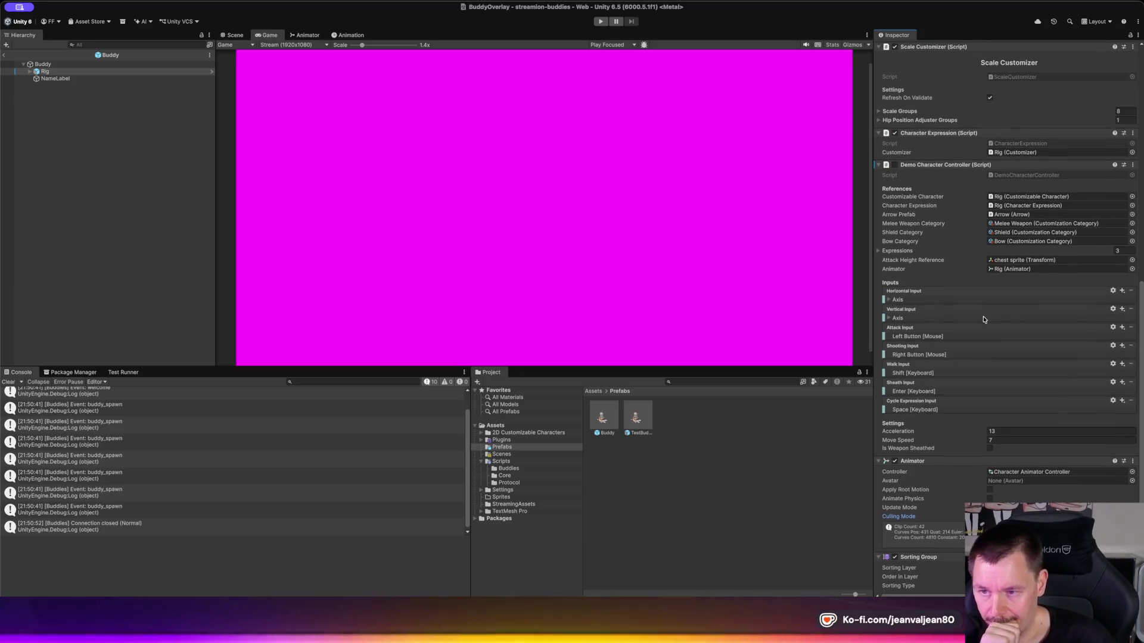
{"action": "scroll", "coordinate": [984, 320], "scroll_direction": "down", "scroll_amount": 2}
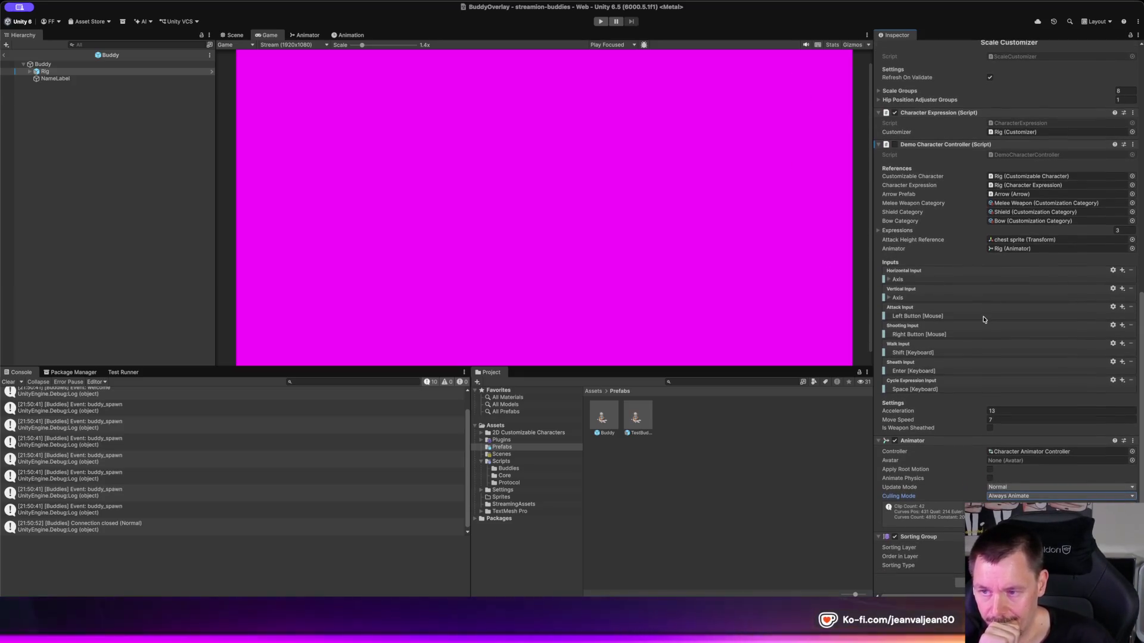
{"action": "left_click", "coordinate": [889, 280]}
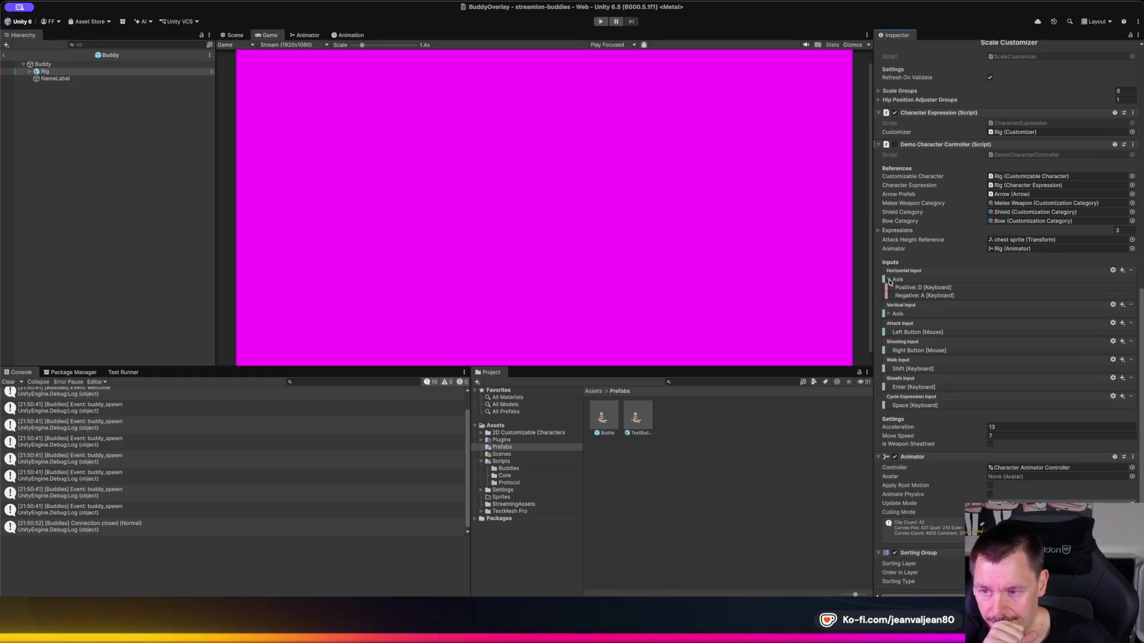
{"action": "left_click", "coordinate": [889, 280]}
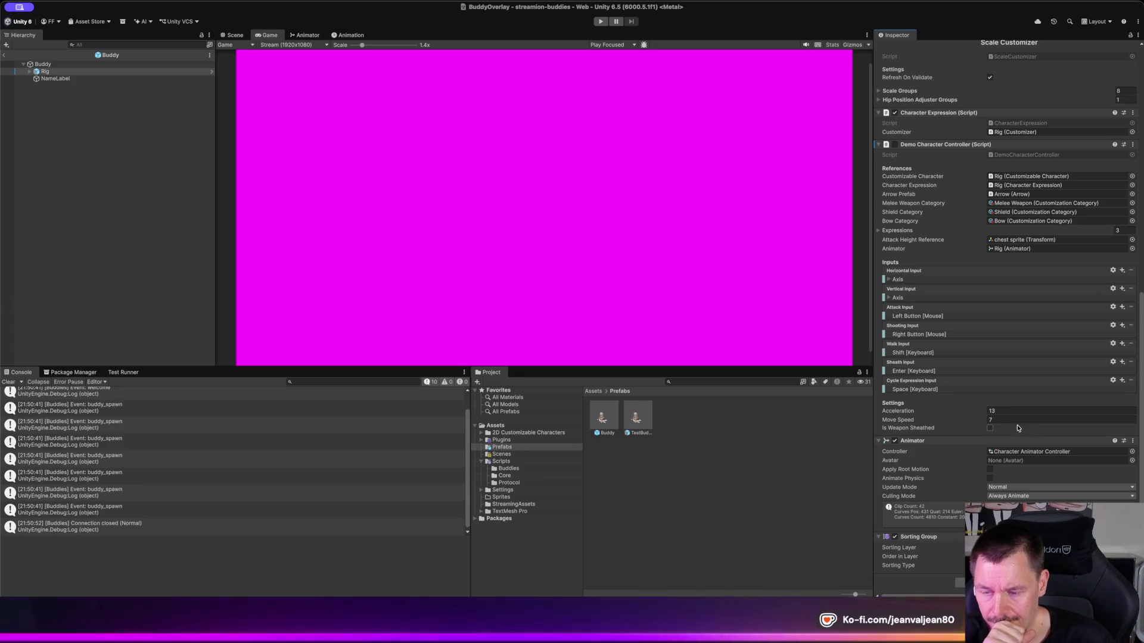
{"action": "left_click", "coordinate": [894, 441]}
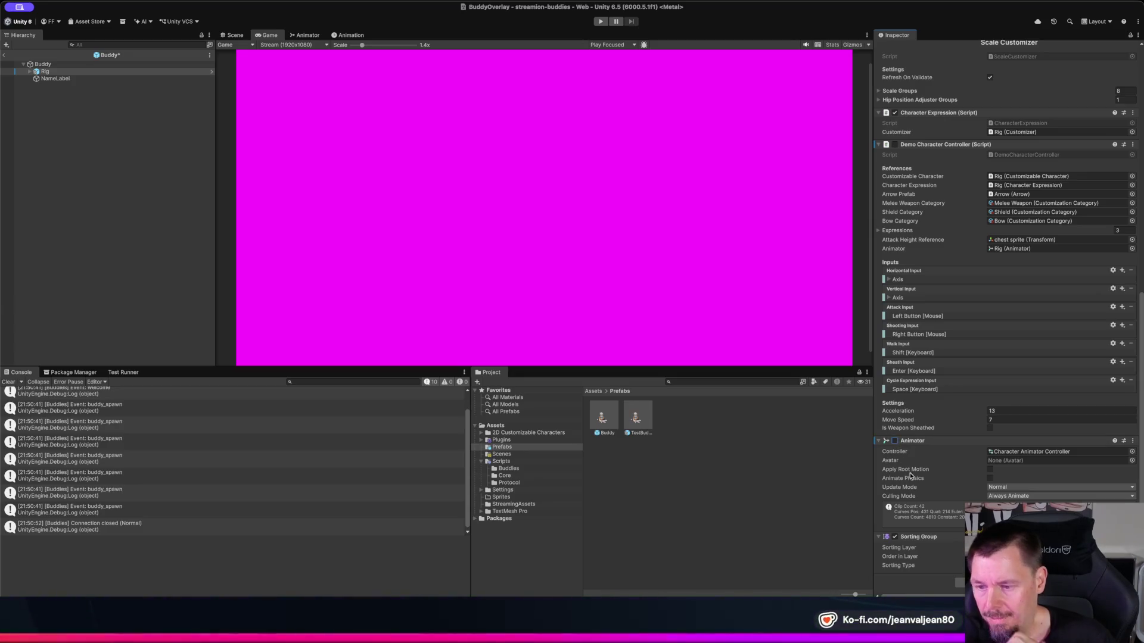
Step: Apply the Animator change as an override in prefab 'TestBuddy', then run and stop a spawn test
{"action": "right_click", "coordinate": [948, 441]}
{"action": "mouse_move", "coordinate": [977, 455]}
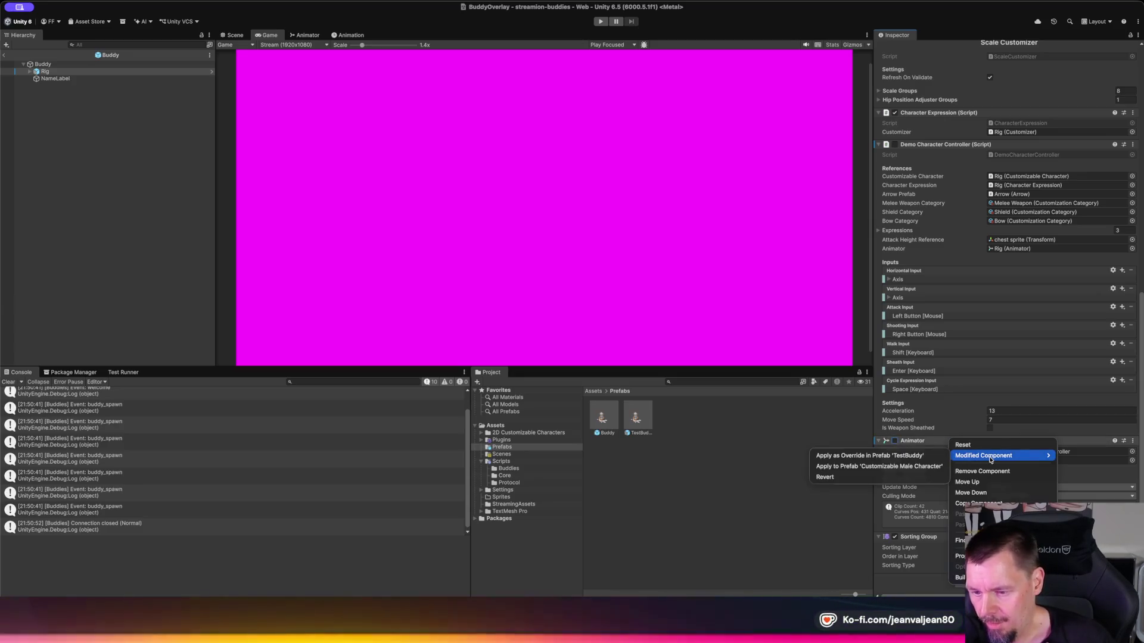
{"action": "left_click", "coordinate": [921, 459]}
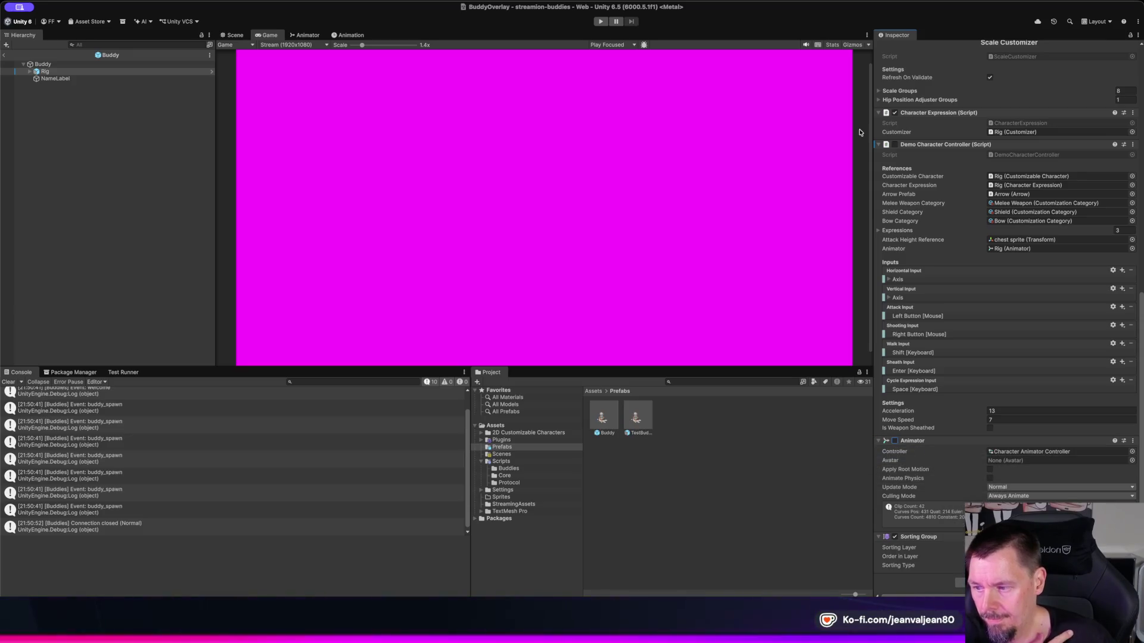
{"action": "left_click", "coordinate": [602, 22]}
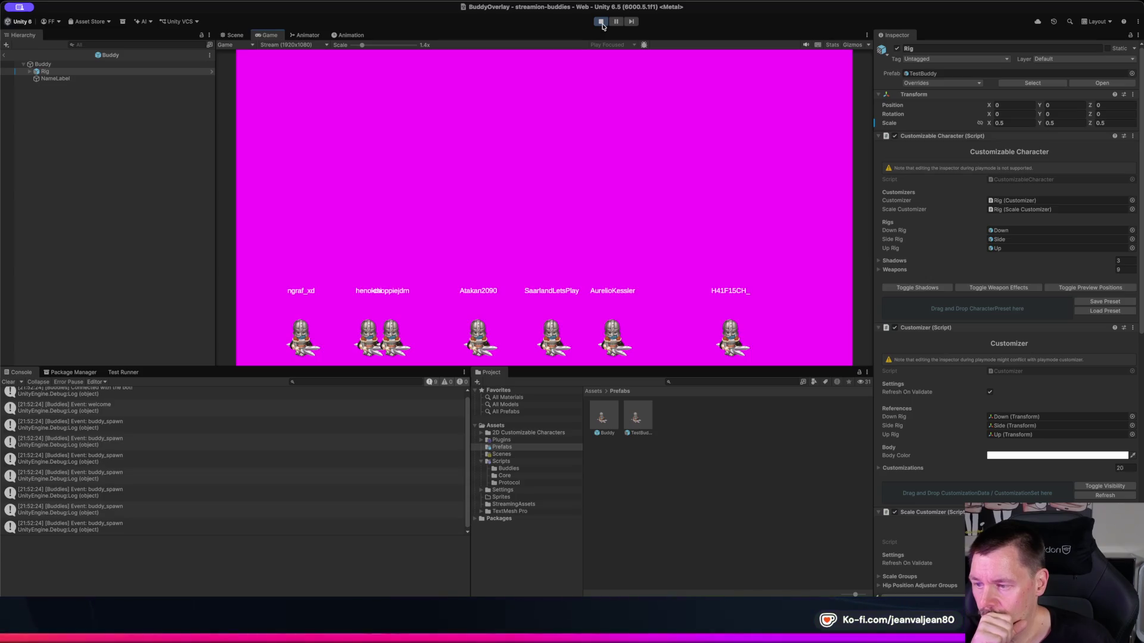
{"action": "left_click", "coordinate": [601, 22]}
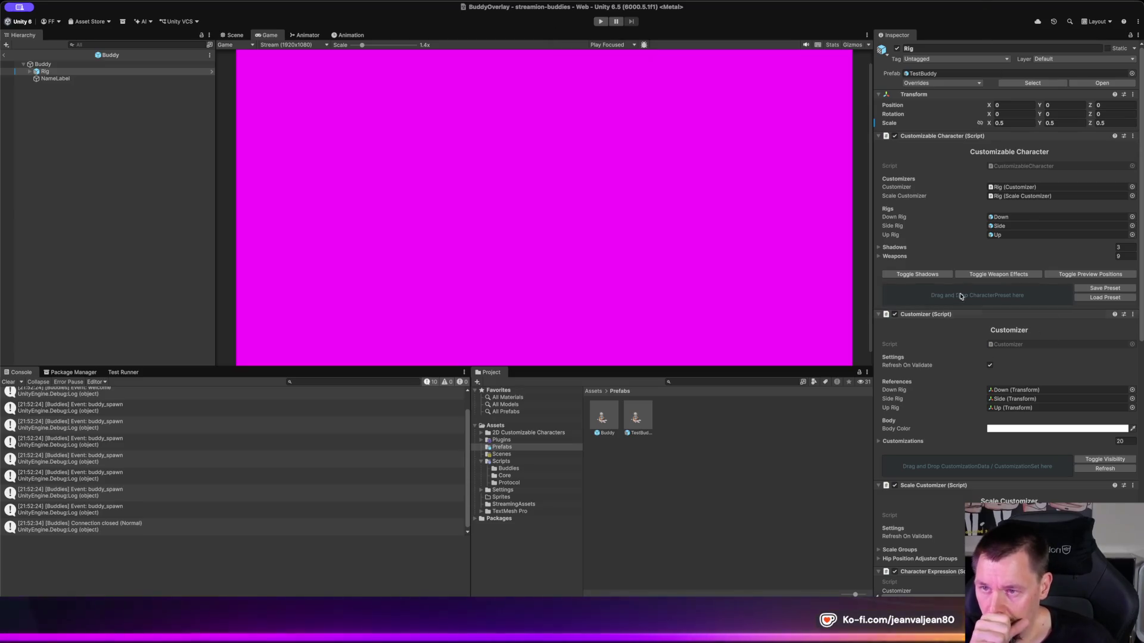
Step: Review the Rig's Animator component and keep its Update Mode set to Normal
{"action": "scroll", "coordinate": [919, 349], "scroll_direction": "down", "scroll_amount": 3}
{"action": "scroll", "coordinate": [919, 349], "scroll_direction": "down", "scroll_amount": 2}
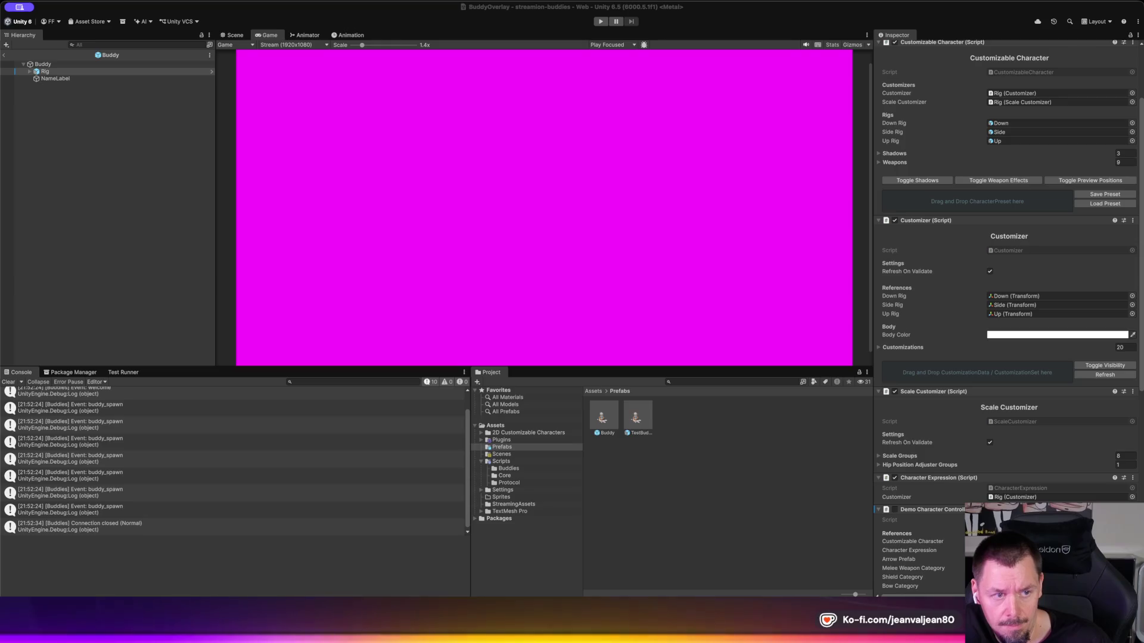
{"action": "scroll", "coordinate": [936, 441], "scroll_direction": "down", "scroll_amount": 5}
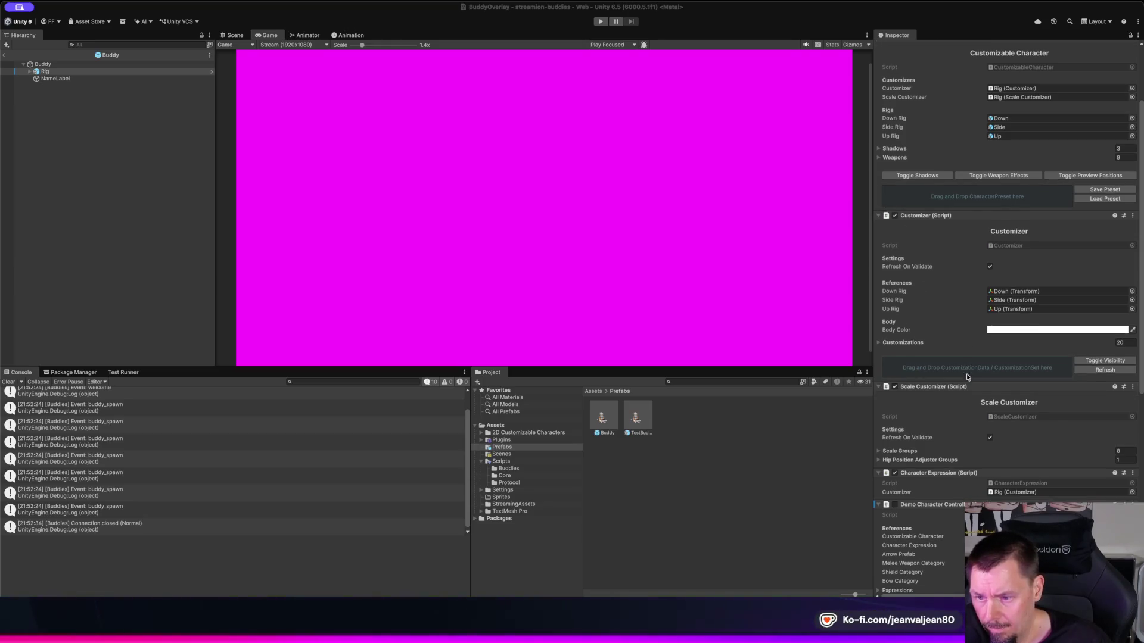
{"action": "scroll", "coordinate": [937, 441], "scroll_direction": "down", "scroll_amount": 1}
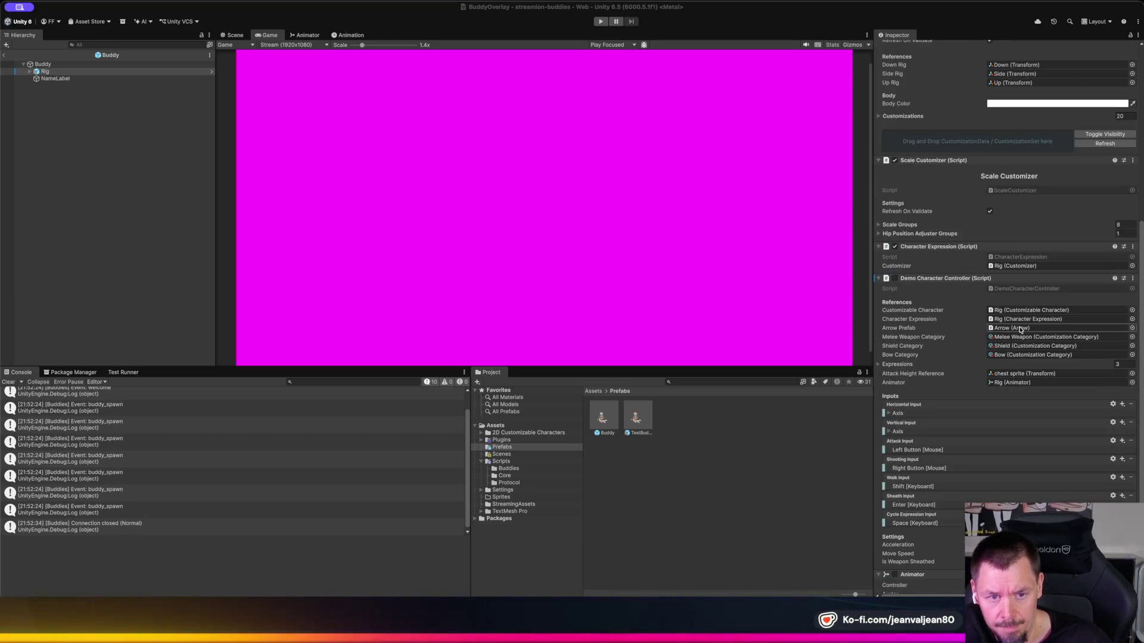
{"action": "scroll", "coordinate": [1020, 329], "scroll_direction": "down", "scroll_amount": 1}
{"action": "scroll", "coordinate": [1021, 329], "scroll_direction": "down", "scroll_amount": 5}
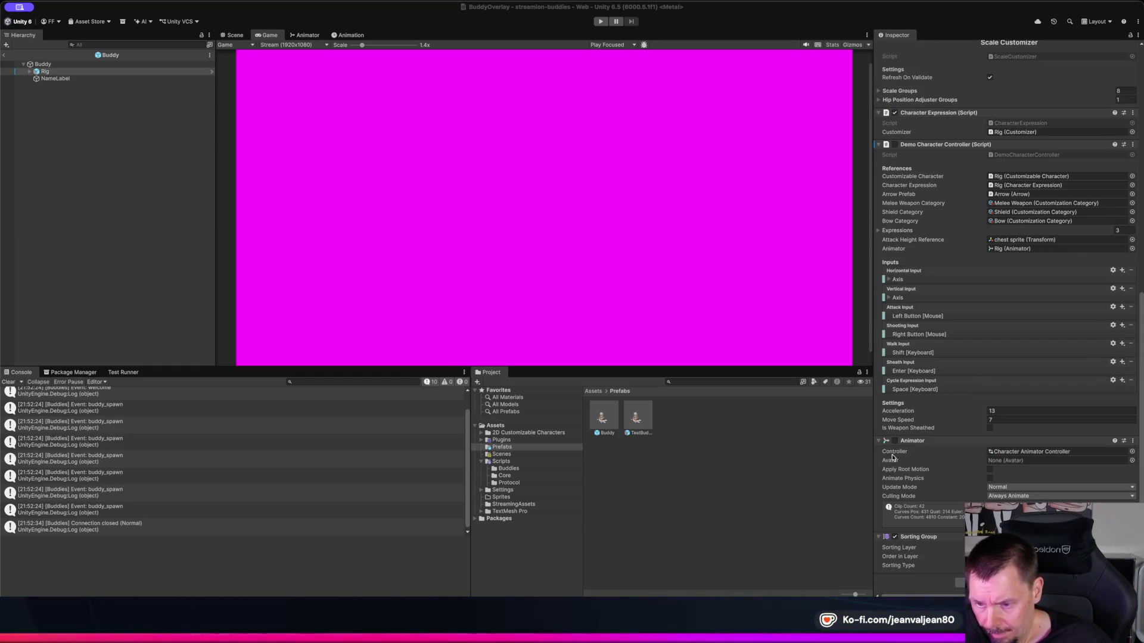
{"action": "left_click", "coordinate": [912, 444]}
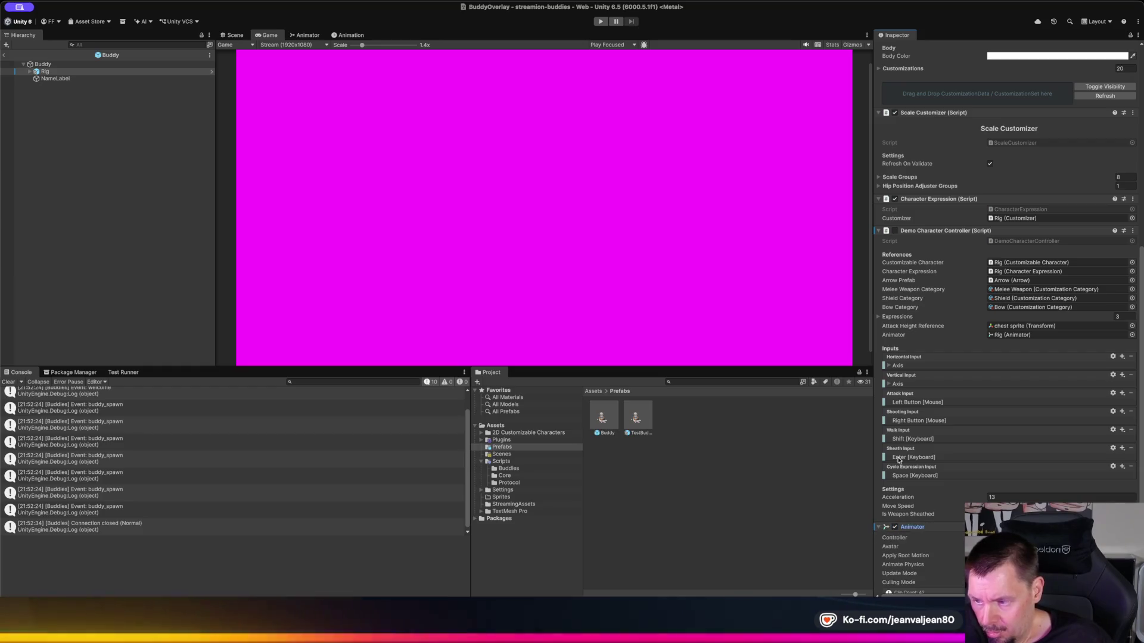
{"action": "left_click", "coordinate": [880, 527]}
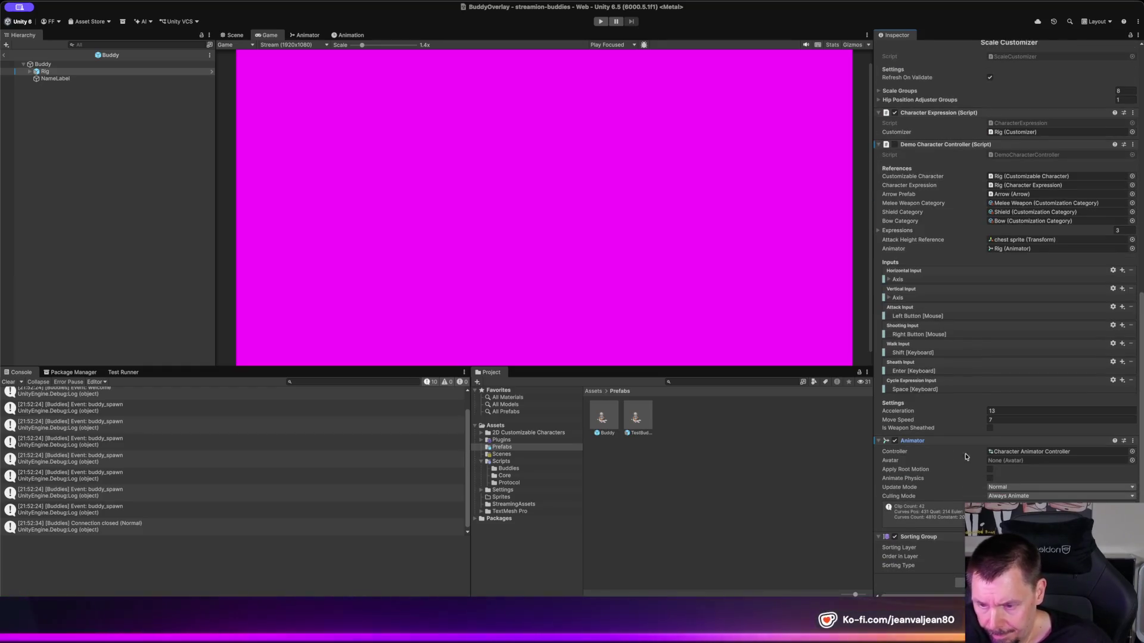
{"action": "left_click", "coordinate": [1044, 490]}
{"action": "left_click", "coordinate": [1008, 500]}
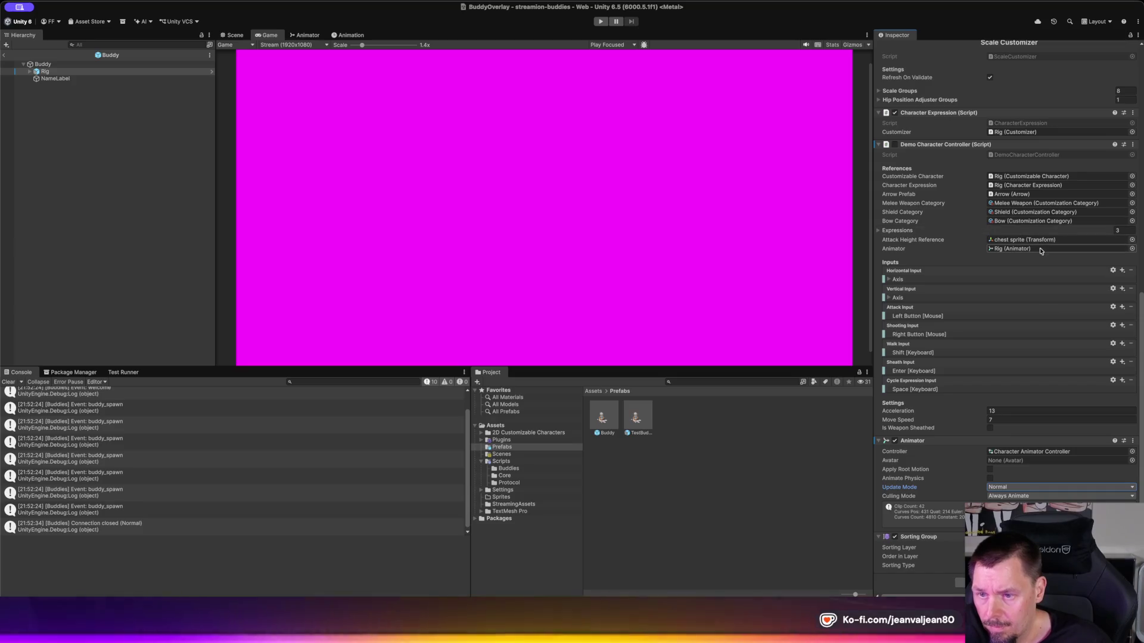
{"action": "scroll", "coordinate": [1012, 251], "scroll_direction": "up", "scroll_amount": 5}
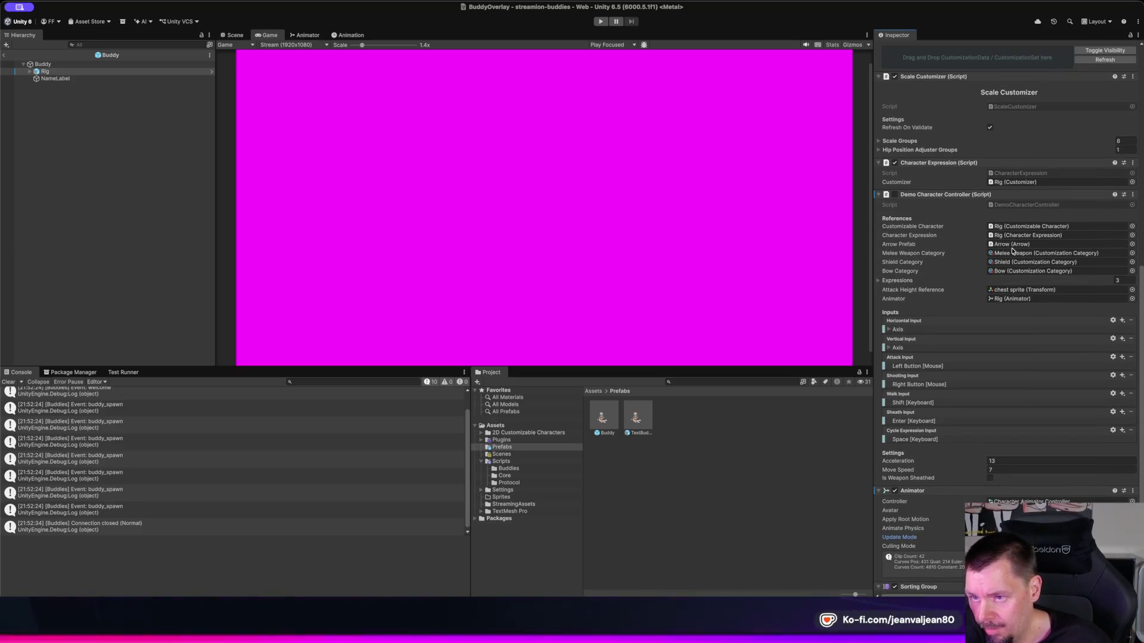
{"action": "scroll", "coordinate": [1012, 251], "scroll_direction": "up", "scroll_amount": 8}
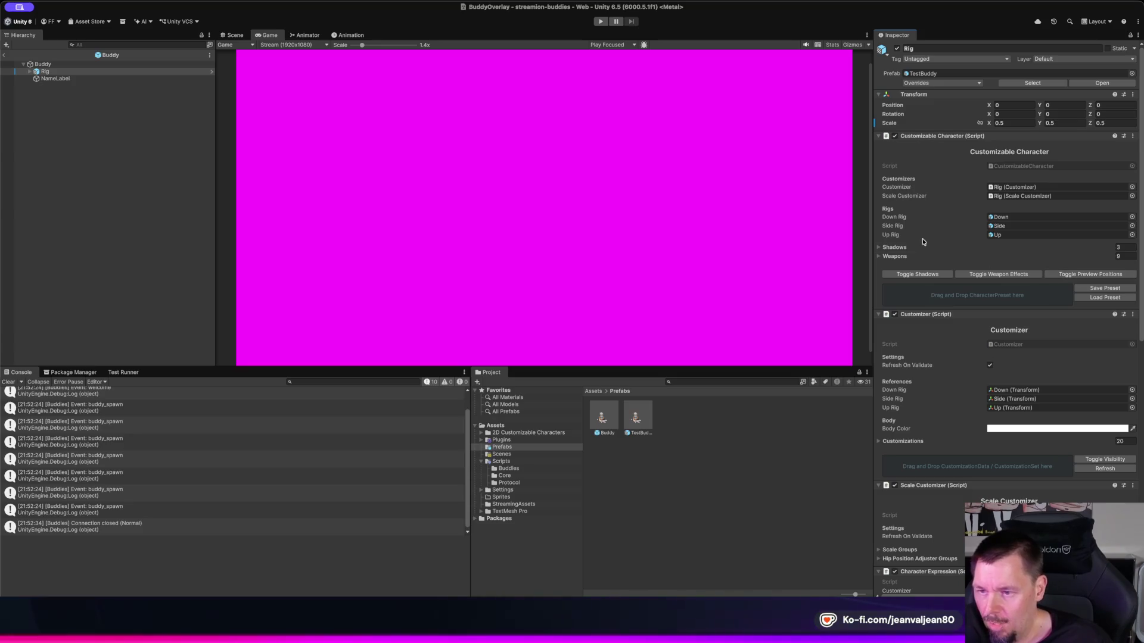
Step: Select Buddy, then Rig, and expand Rig to show its Down, Side and Up children
{"action": "left_click", "coordinate": [725, 461]}
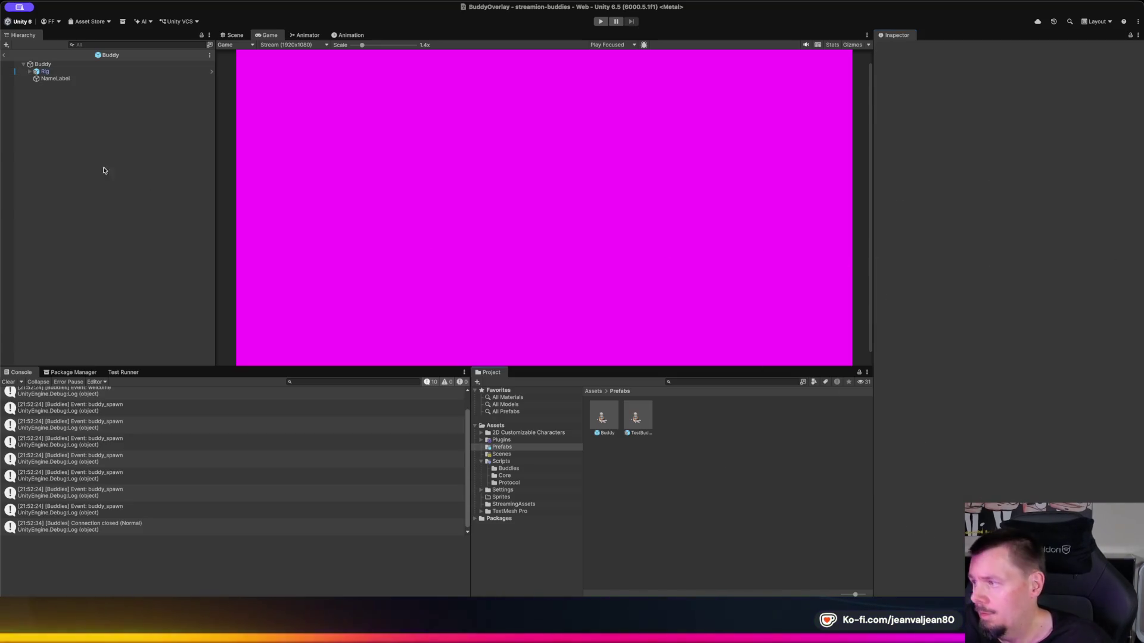
{"action": "left_click", "coordinate": [44, 64]}
{"action": "left_click", "coordinate": [33, 72]}
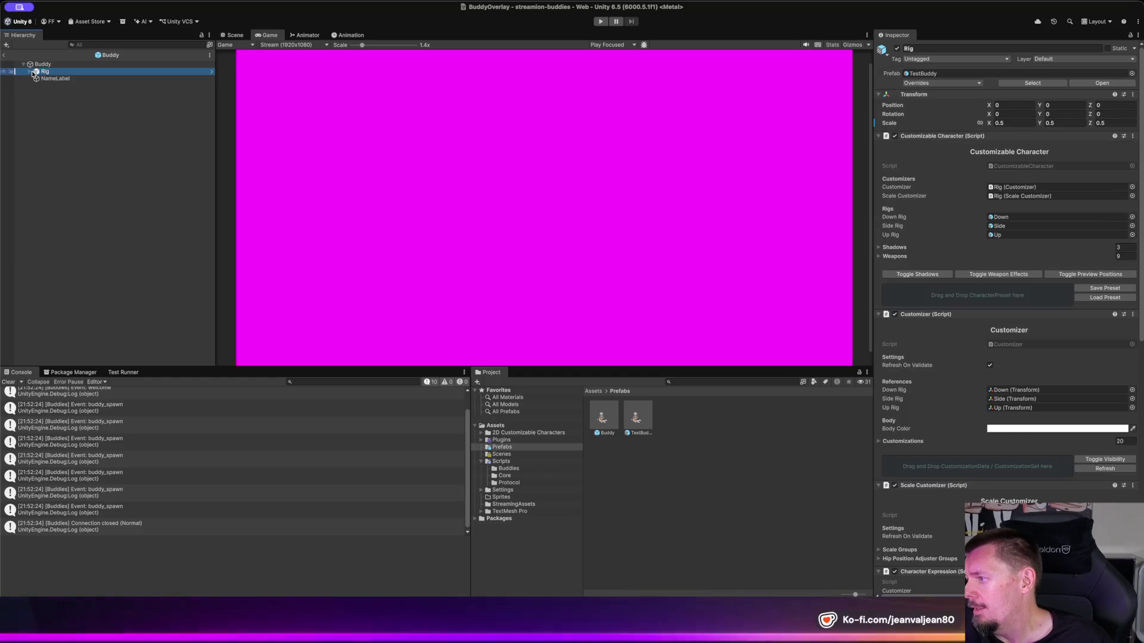
{"action": "left_click", "coordinate": [30, 71]}
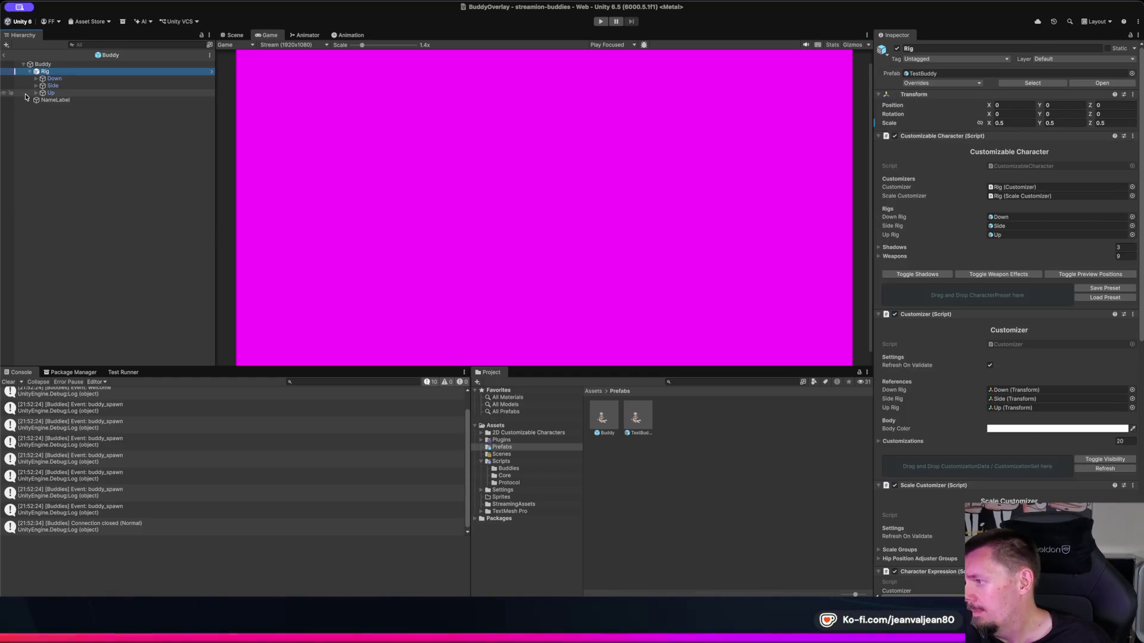
Step: Check NameLabel, Buddy and Rig, clear the selection, and enter Play mode
{"action": "left_click", "coordinate": [55, 100]}
{"action": "left_click", "coordinate": [49, 71]}
{"action": "left_click", "coordinate": [47, 64]}
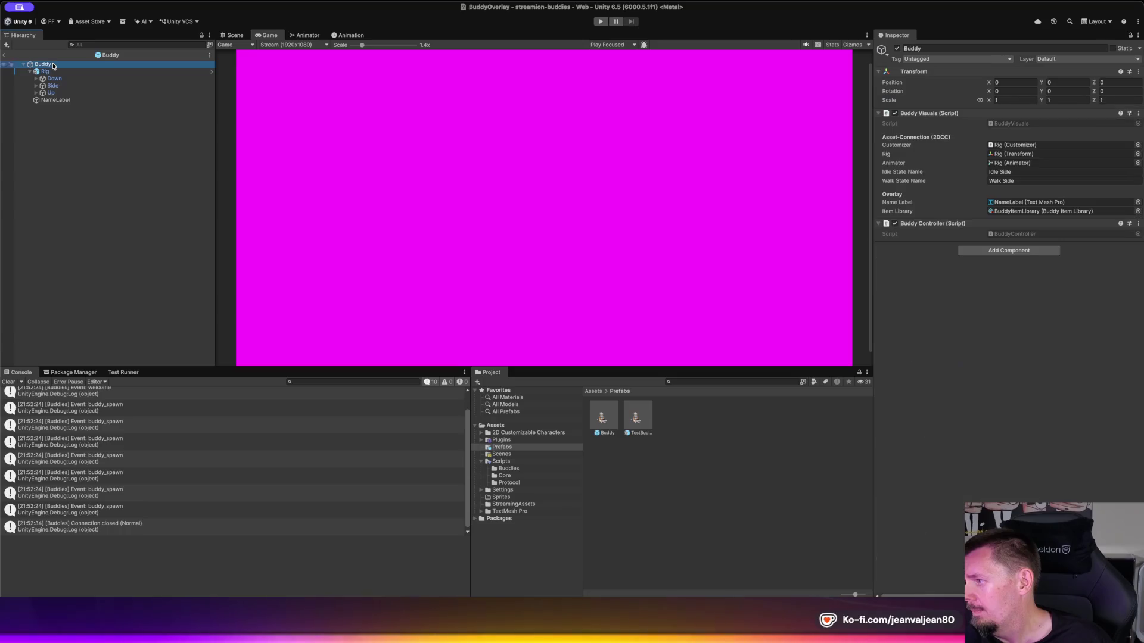
{"action": "left_click", "coordinate": [47, 72]}
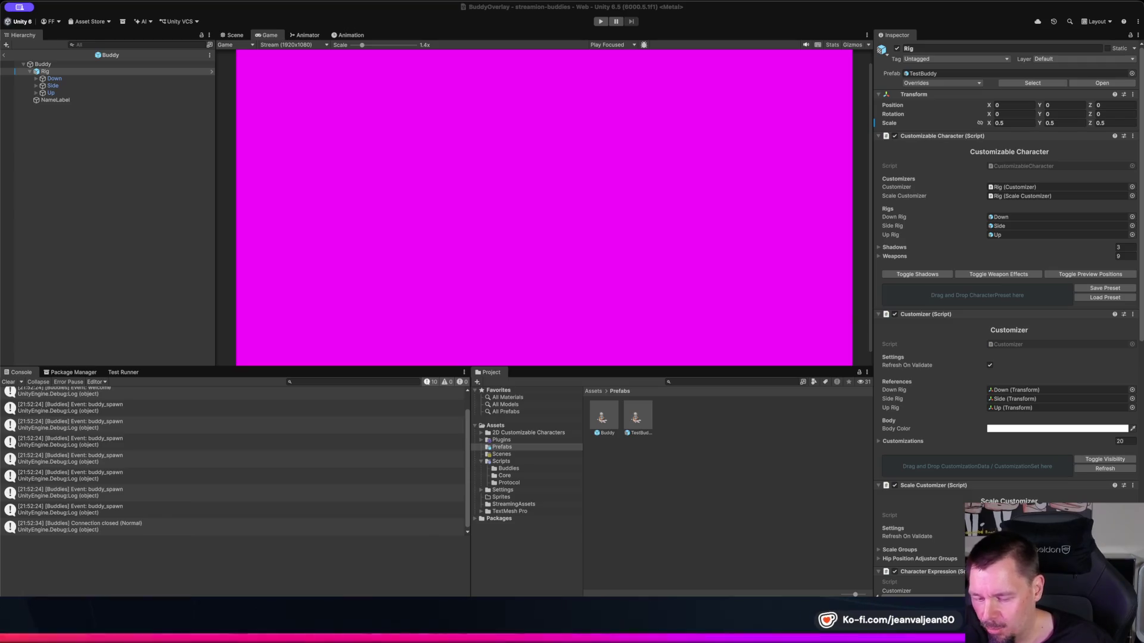
{"action": "left_click", "coordinate": [111, 177]}
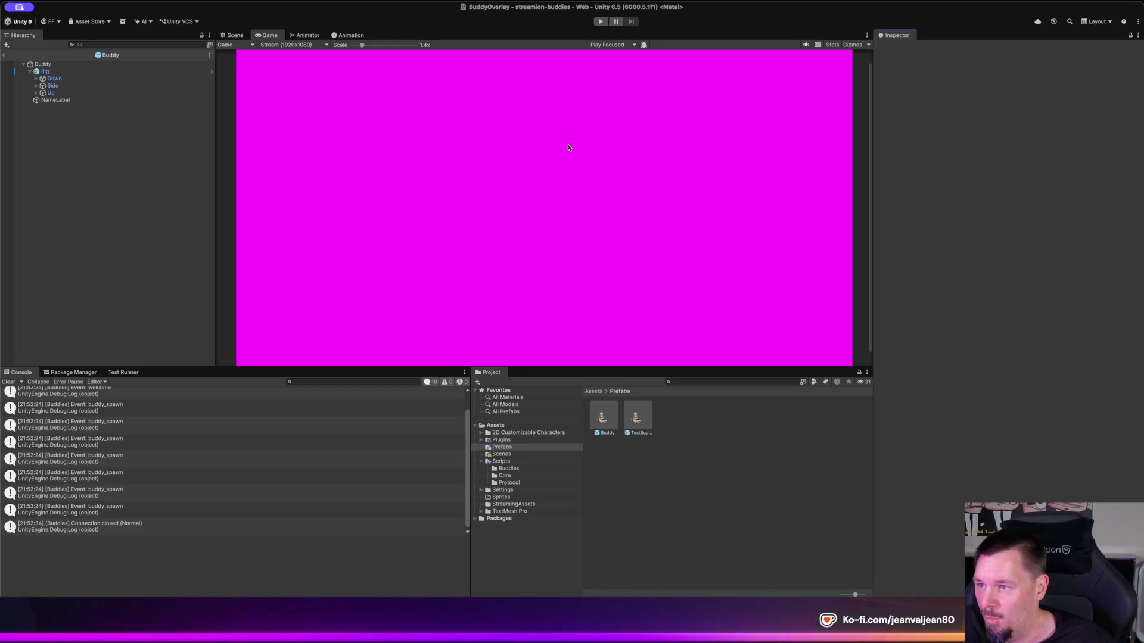
{"action": "left_click", "coordinate": [601, 23]}
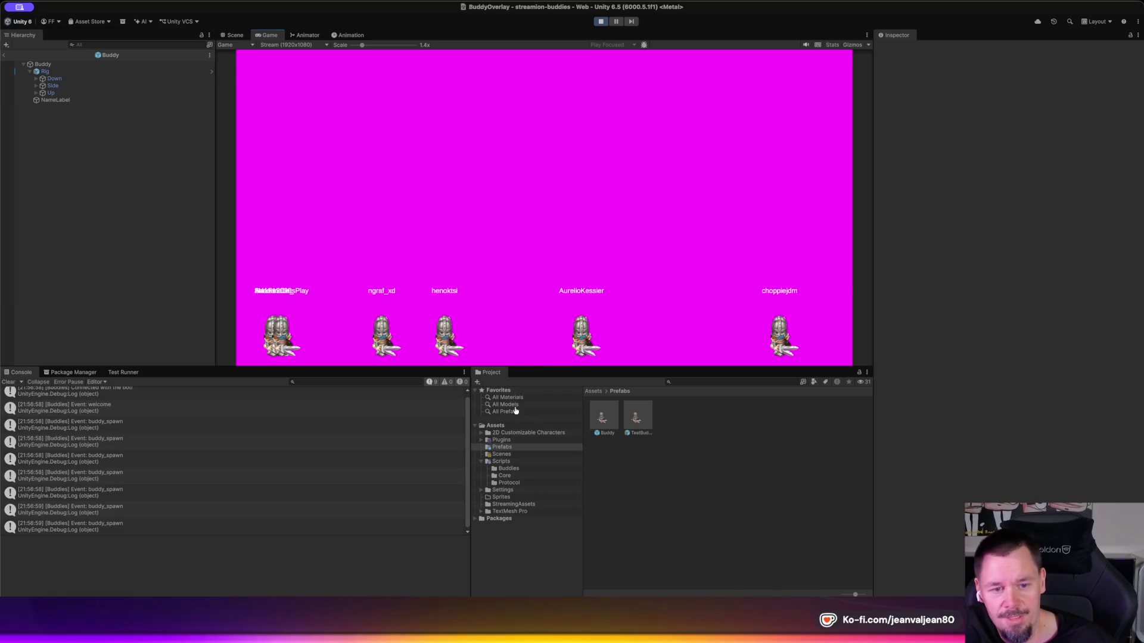
Step: Switch to the streamion.bot dashboard window
{"action": "key", "text": "super+Tab"}
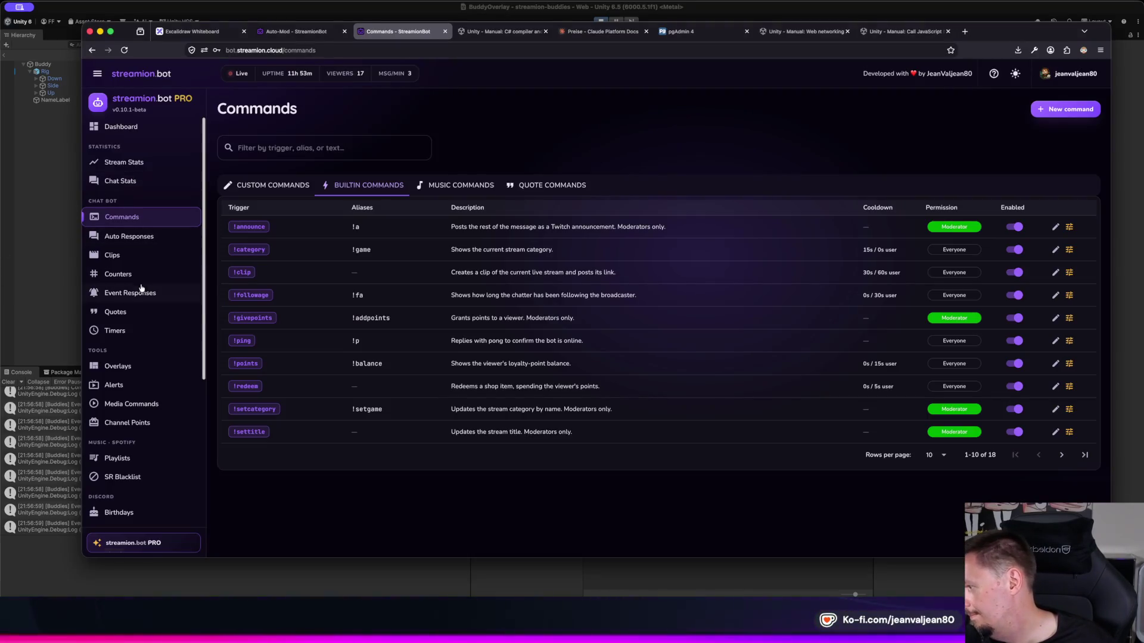
{"action": "scroll", "coordinate": [140, 297], "scroll_direction": "down", "scroll_amount": 1}
{"action": "left_click", "coordinate": [136, 175]}
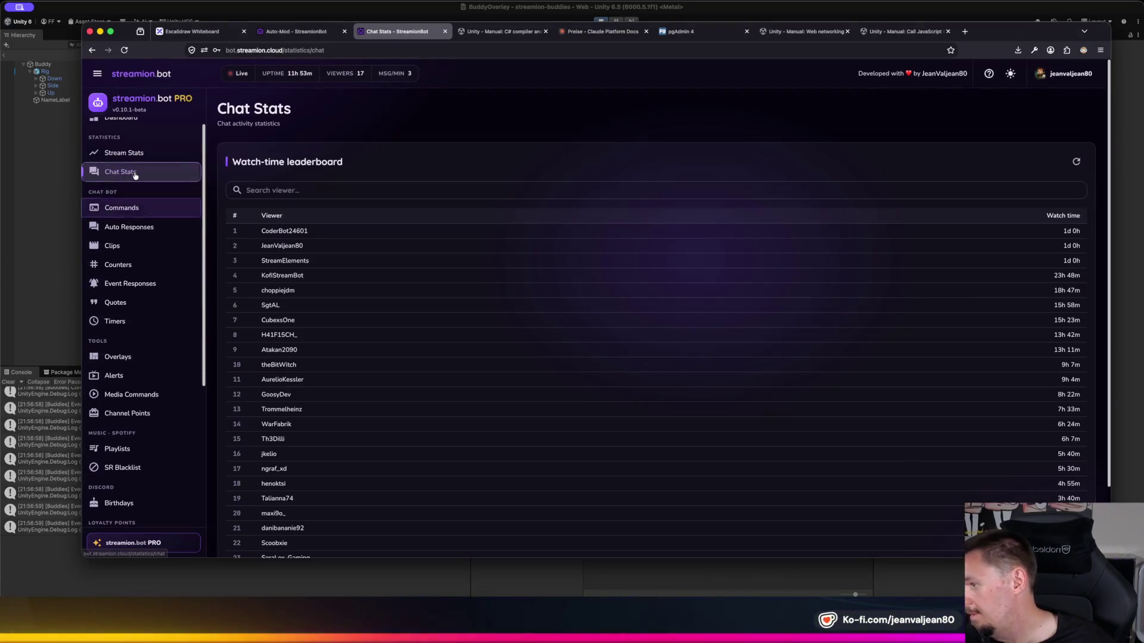
{"action": "scroll", "coordinate": [417, 276], "scroll_direction": "down", "scroll_amount": 2}
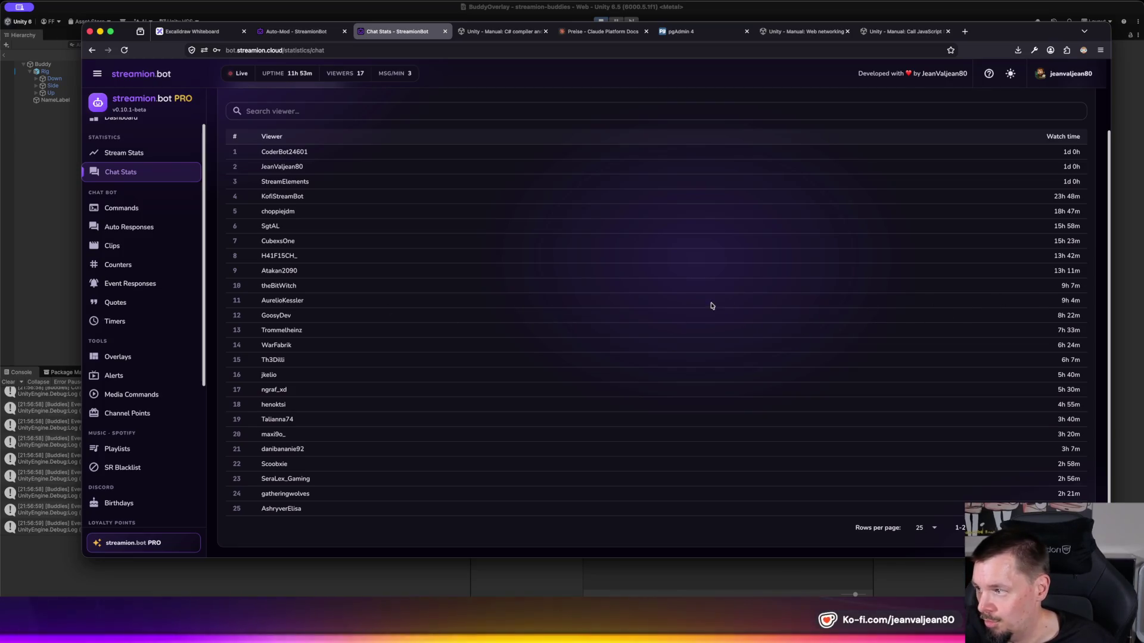
{"action": "scroll", "coordinate": [516, 252], "scroll_direction": "up", "scroll_amount": 2}
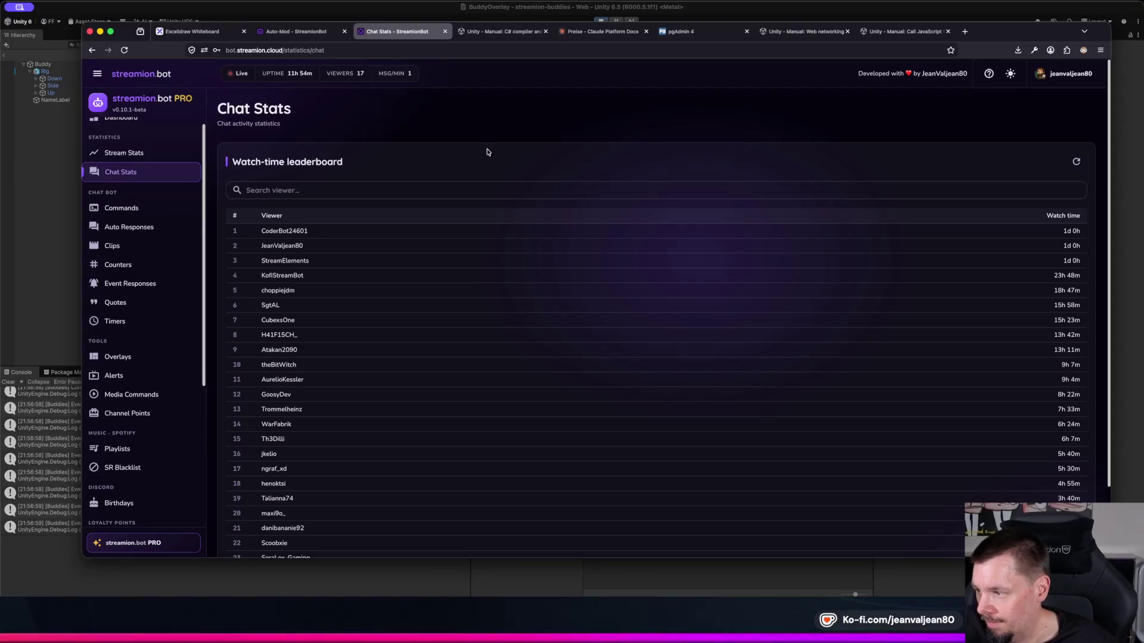
{"action": "key", "text": "super+Tab"}
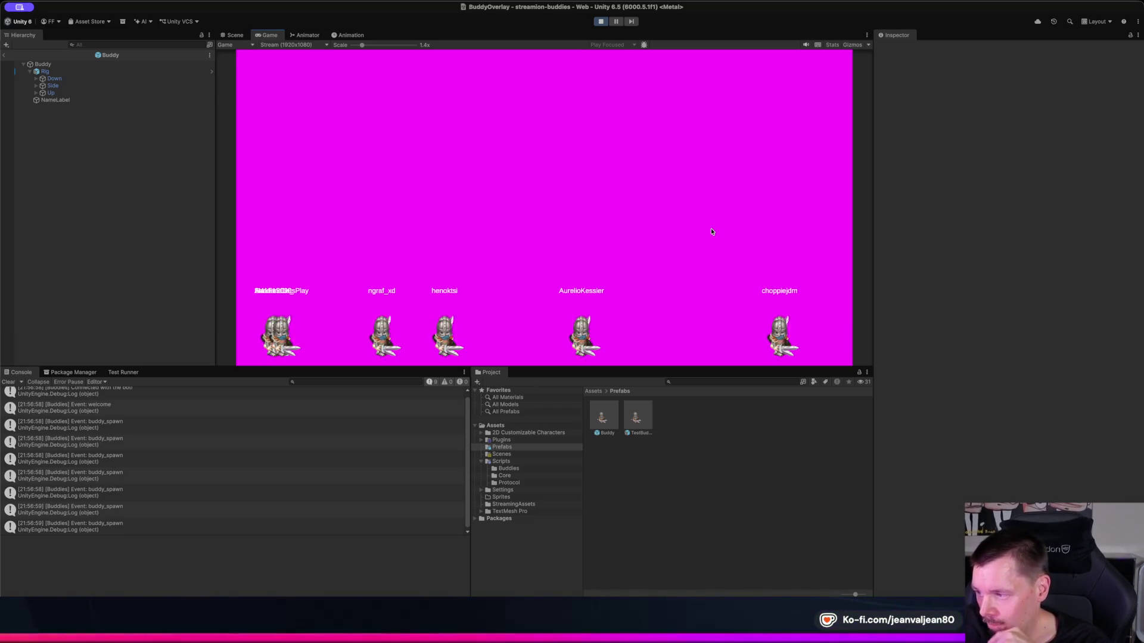
Step: Stop and restart Play mode to respawn the buddies, leaving the game running
{"action": "left_click", "coordinate": [601, 22]}
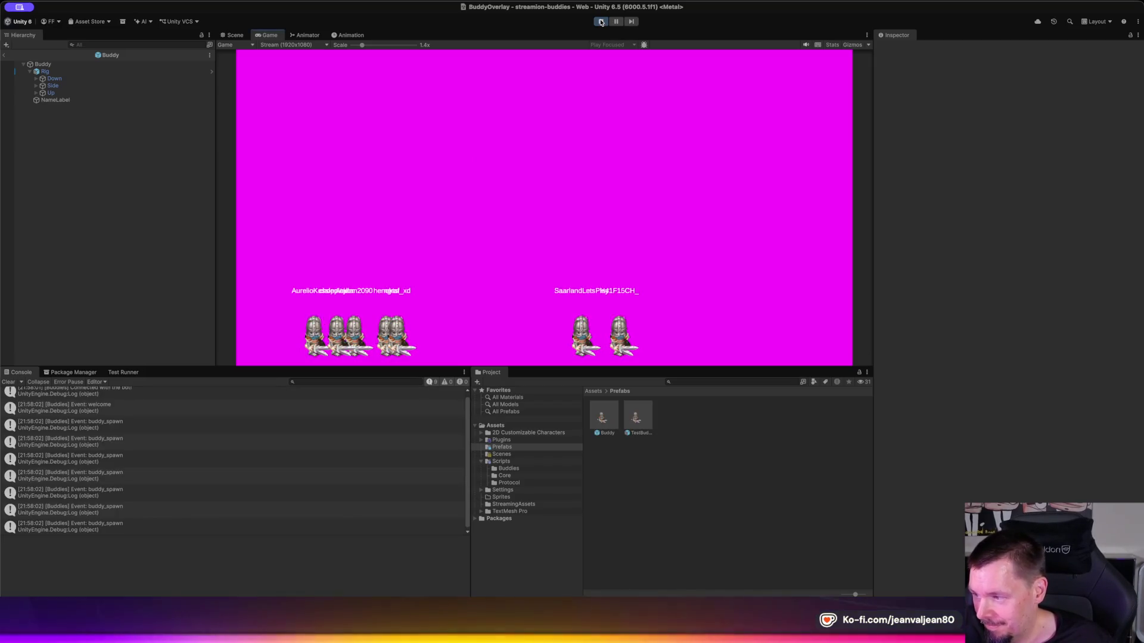
{"action": "left_click", "coordinate": [601, 22]}
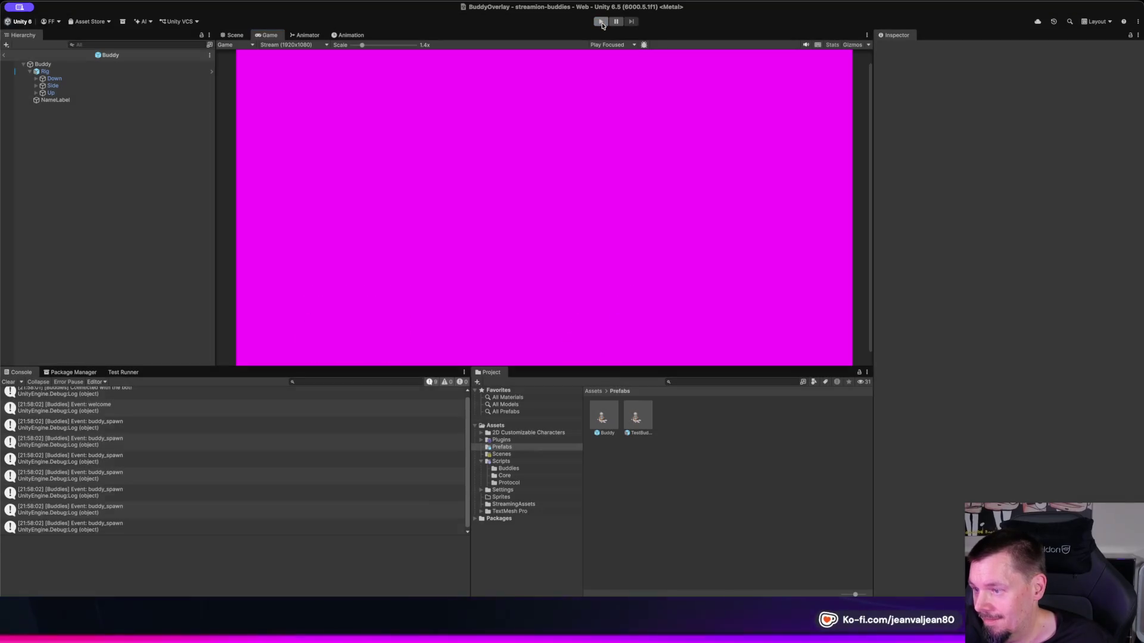
{"action": "left_click", "coordinate": [601, 22]}
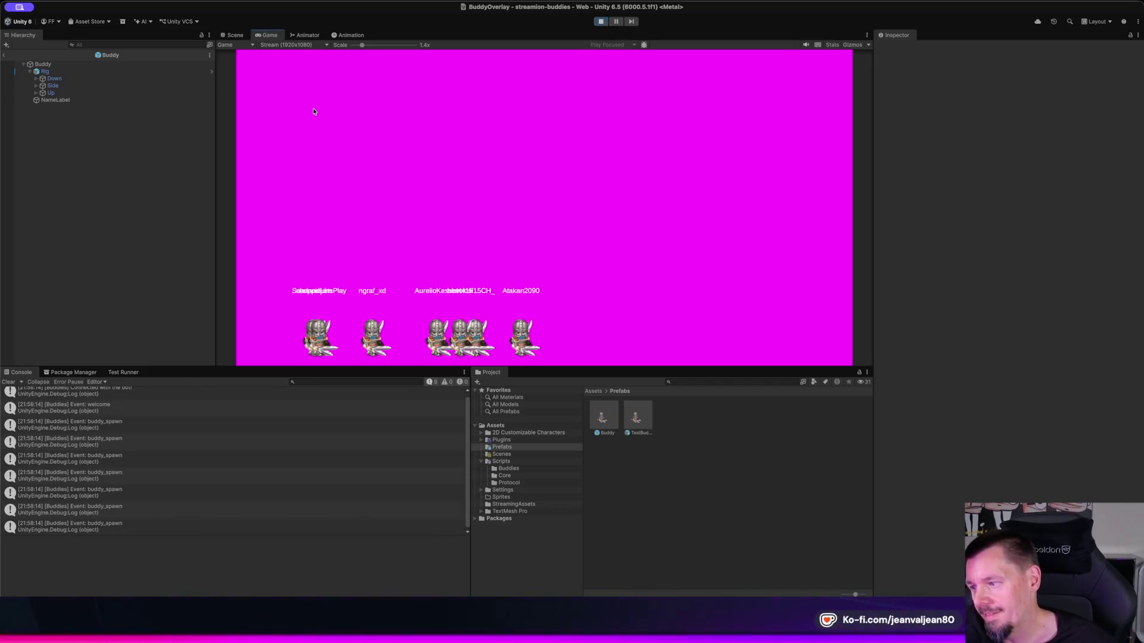
{"action": "left_click", "coordinate": [601, 22]}
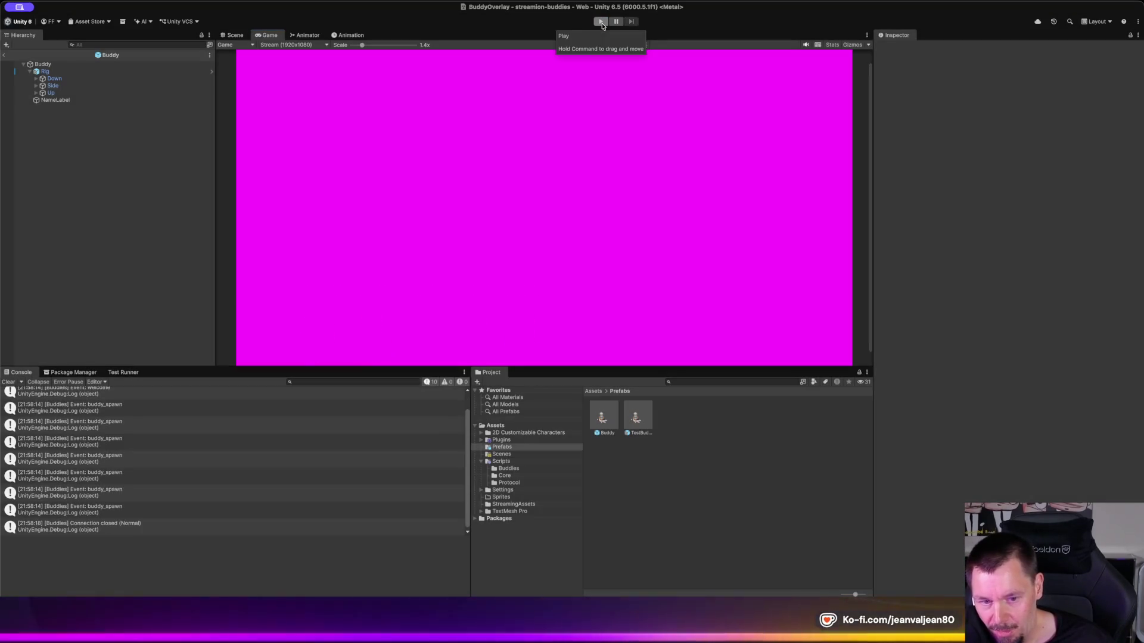
{"action": "left_click", "coordinate": [601, 22]}
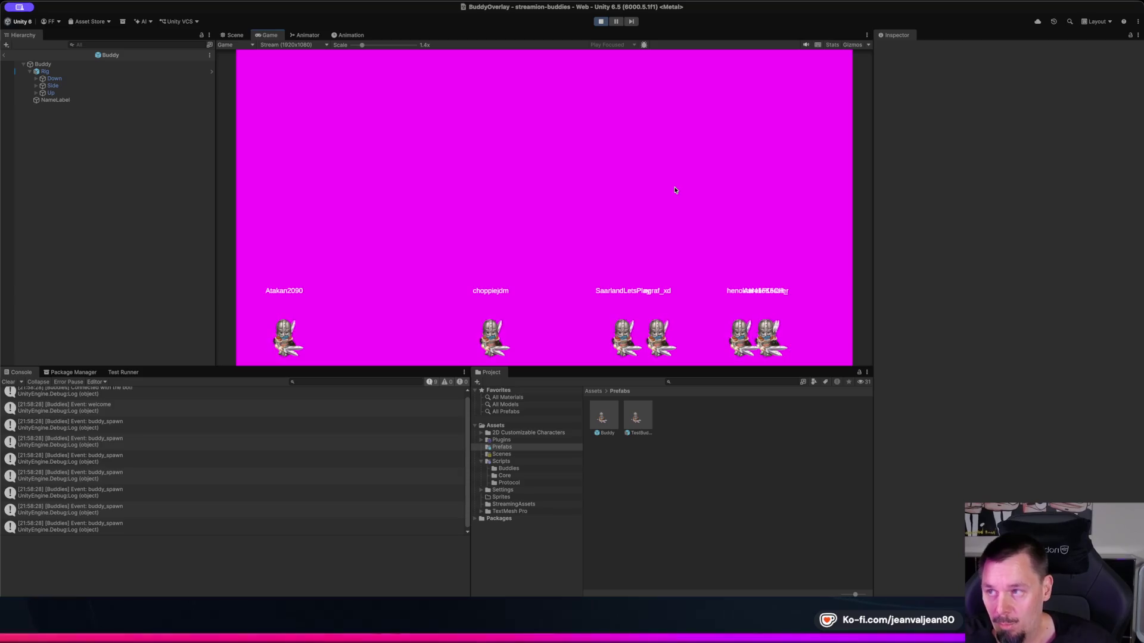
Step: Stop the game after watching the buddies walk along the bottom
{"action": "left_click", "coordinate": [601, 22]}
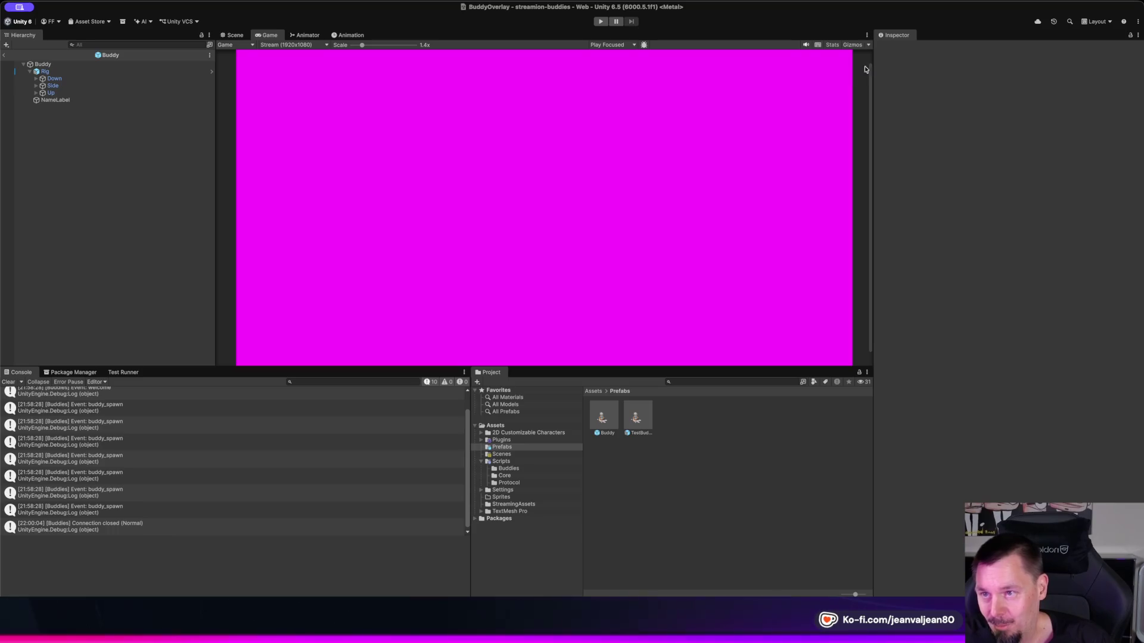
Step: Enable the Rig's Demo Character Controller, apply it as a TestBuddy prefab override, and play
{"action": "left_click", "coordinate": [45, 71]}
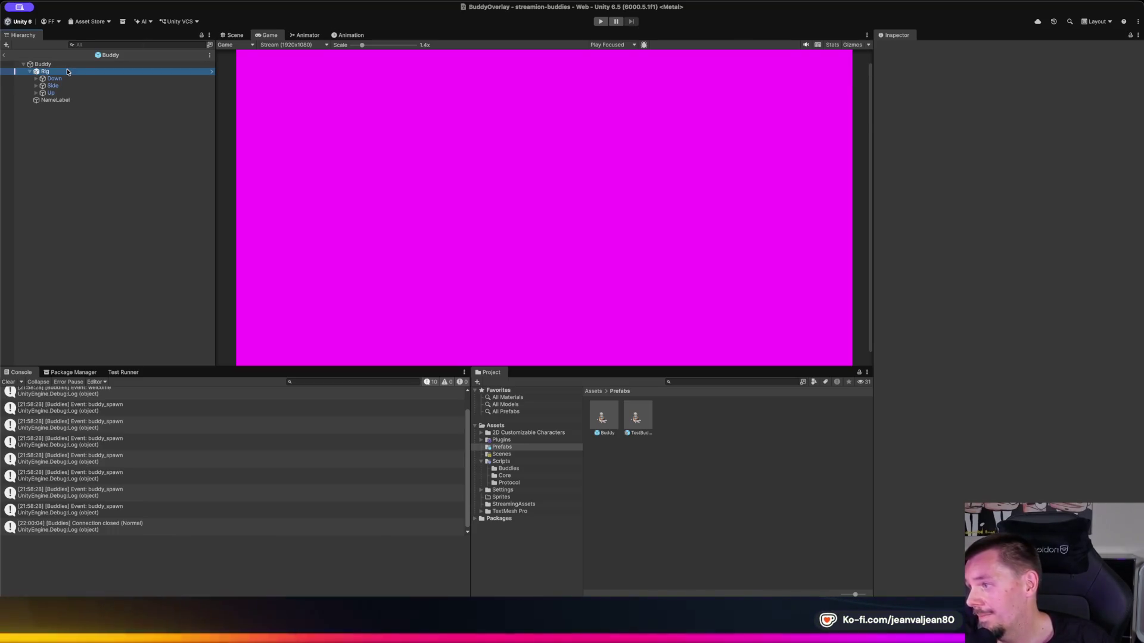
{"action": "scroll", "coordinate": [1007, 358], "scroll_direction": "down", "scroll_amount": 6}
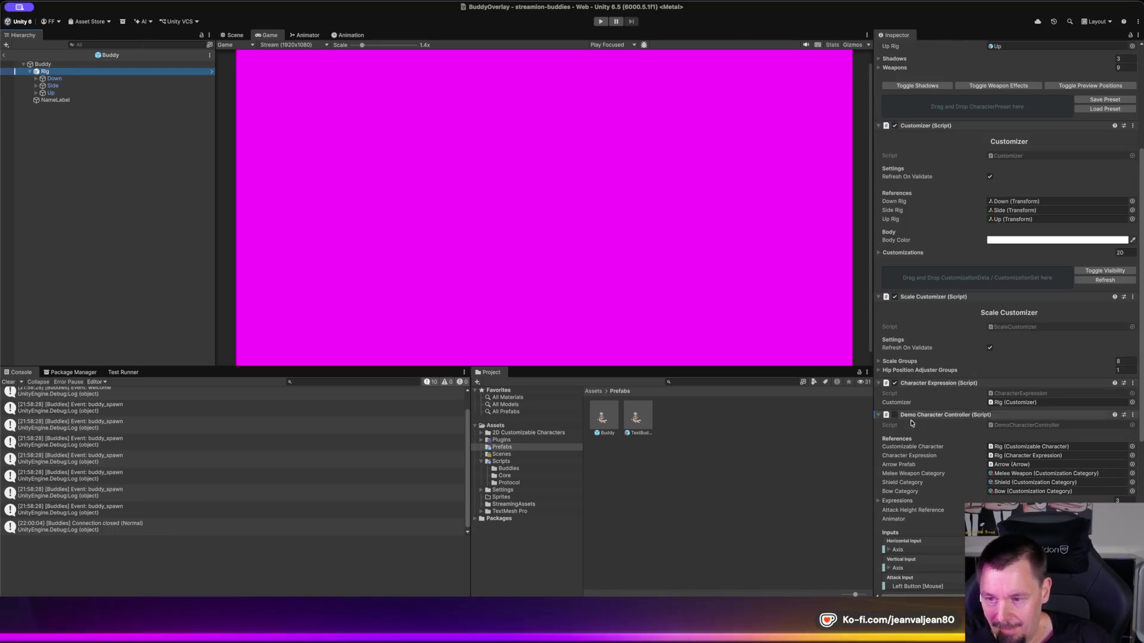
{"action": "left_click", "coordinate": [894, 415]}
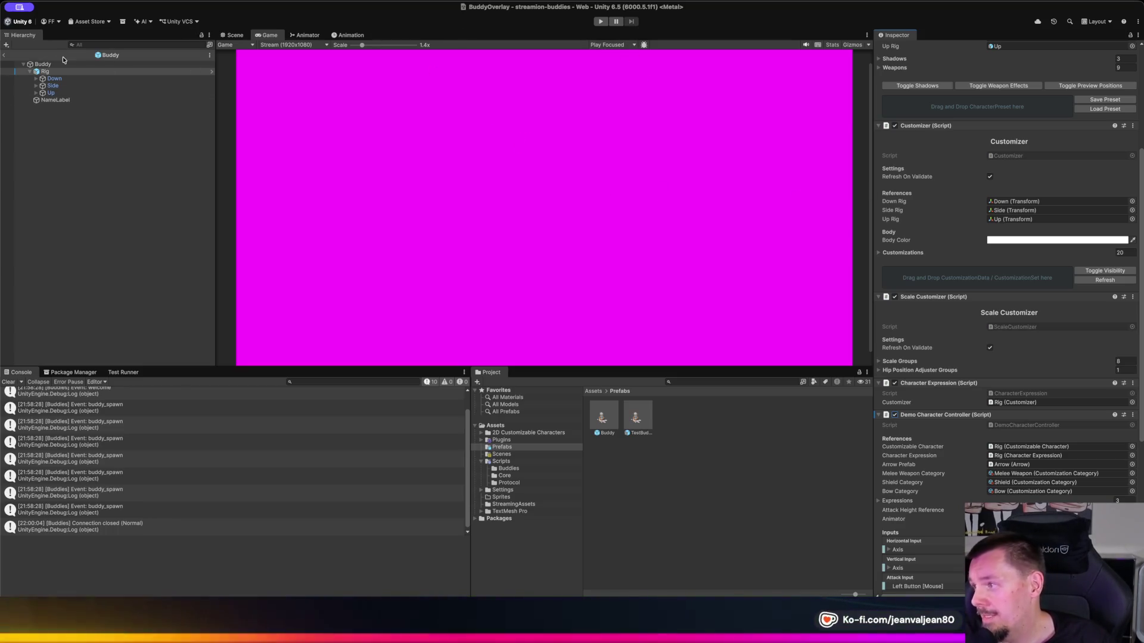
{"action": "right_click", "coordinate": [939, 415]}
{"action": "mouse_move", "coordinate": [971, 433]}
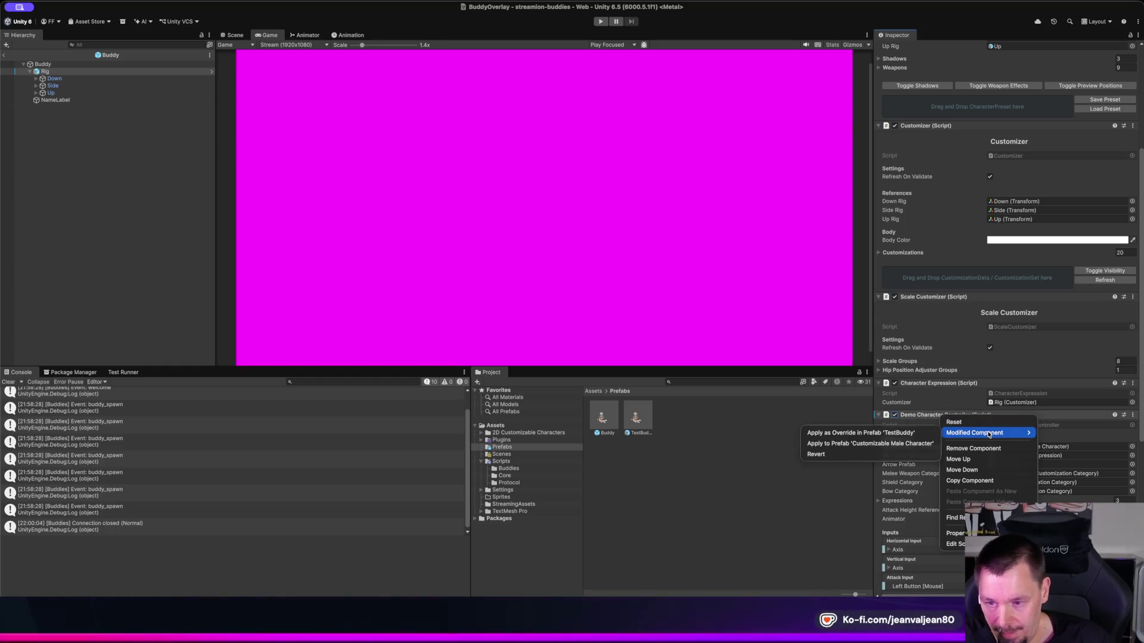
{"action": "left_click", "coordinate": [892, 435]}
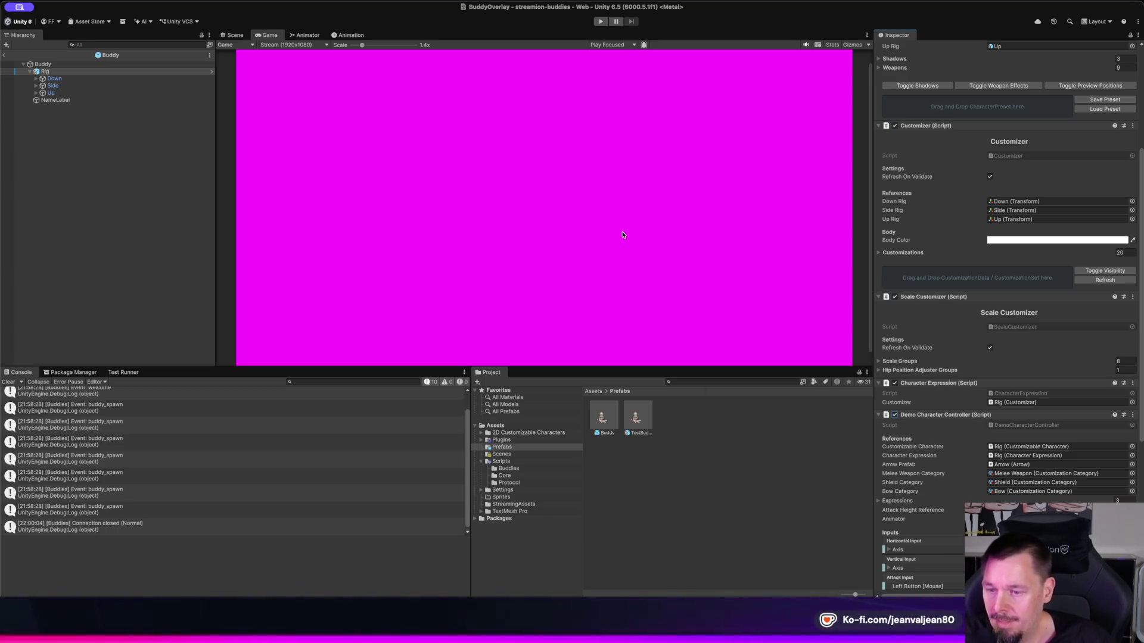
{"action": "left_click", "coordinate": [601, 22]}
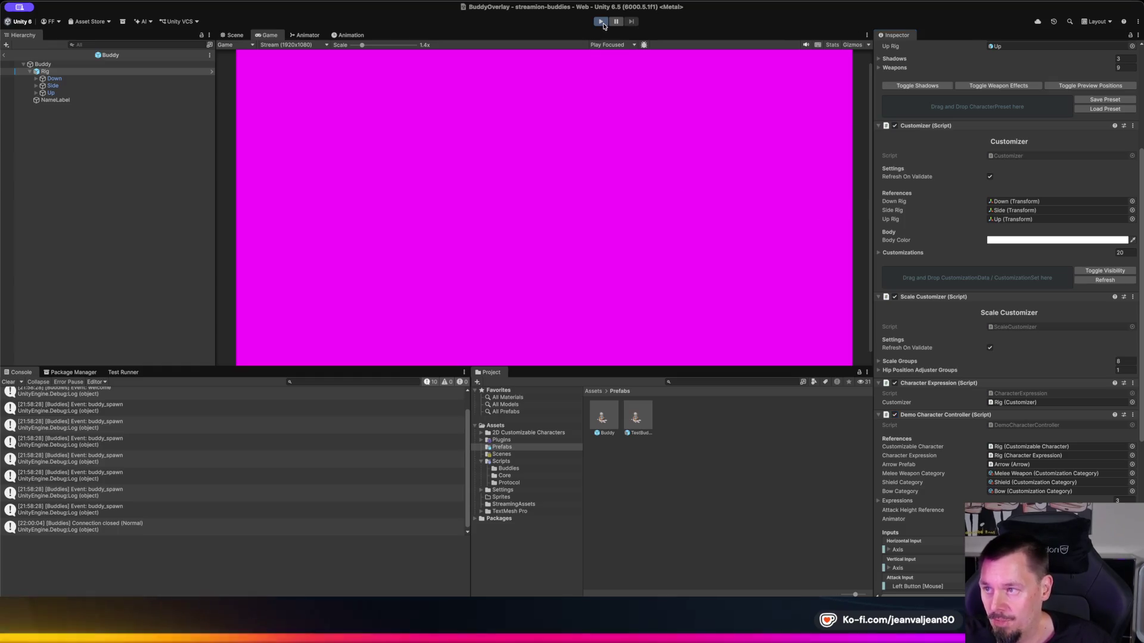